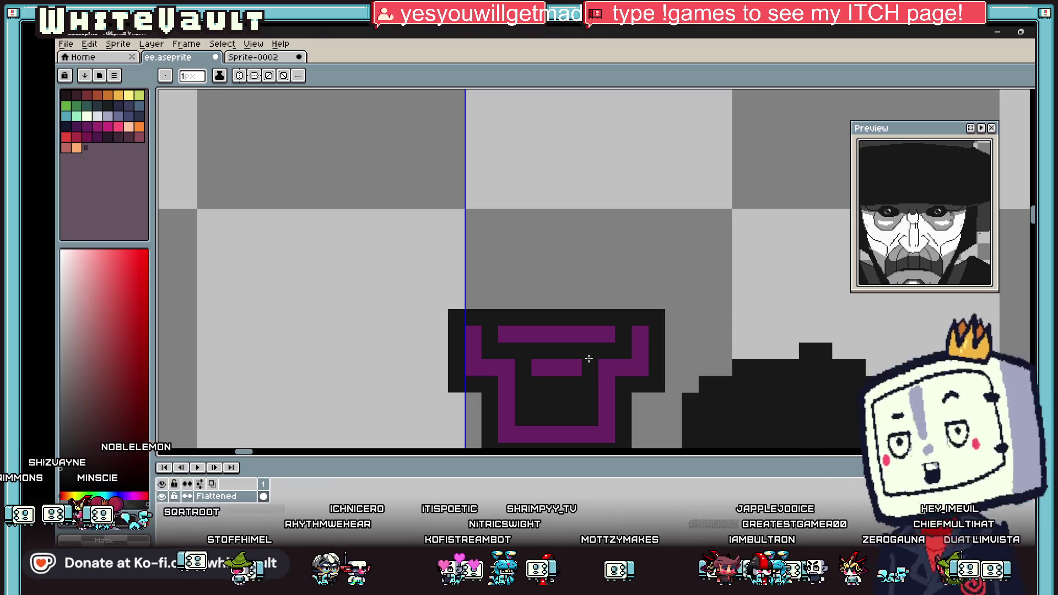
# Paint the staff head's top purple bars black with the pencil
pyautogui.scroll(-4, 589, 358)
pyautogui.scroll(4, 554, 265)
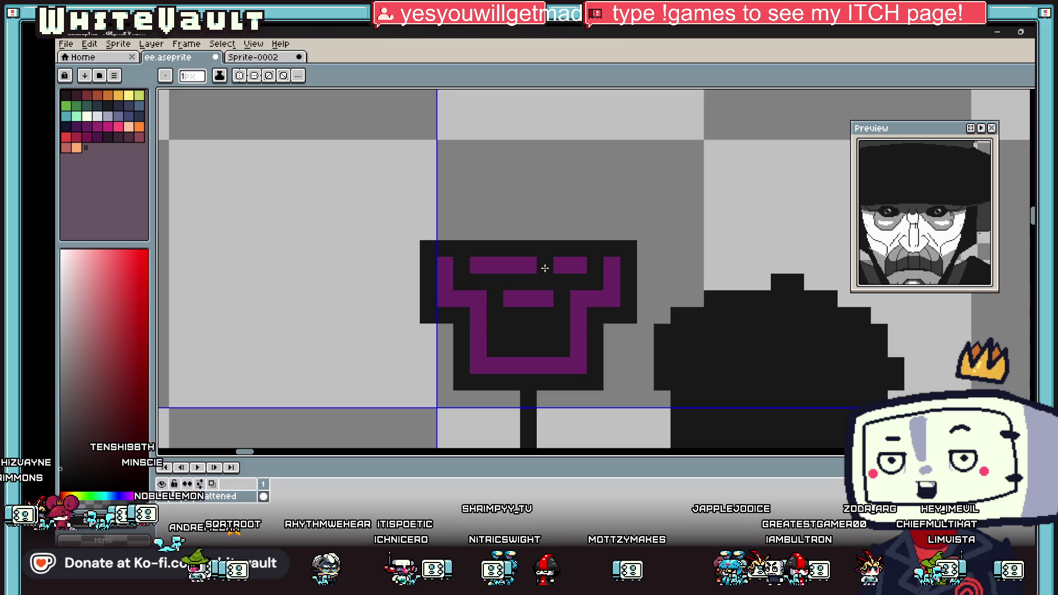
pyautogui.keyDown('alt'); pyautogui.click(544, 268); pyautogui.keyUp('alt')
pyautogui.moveTo(584, 265); pyautogui.dragTo(474, 268)
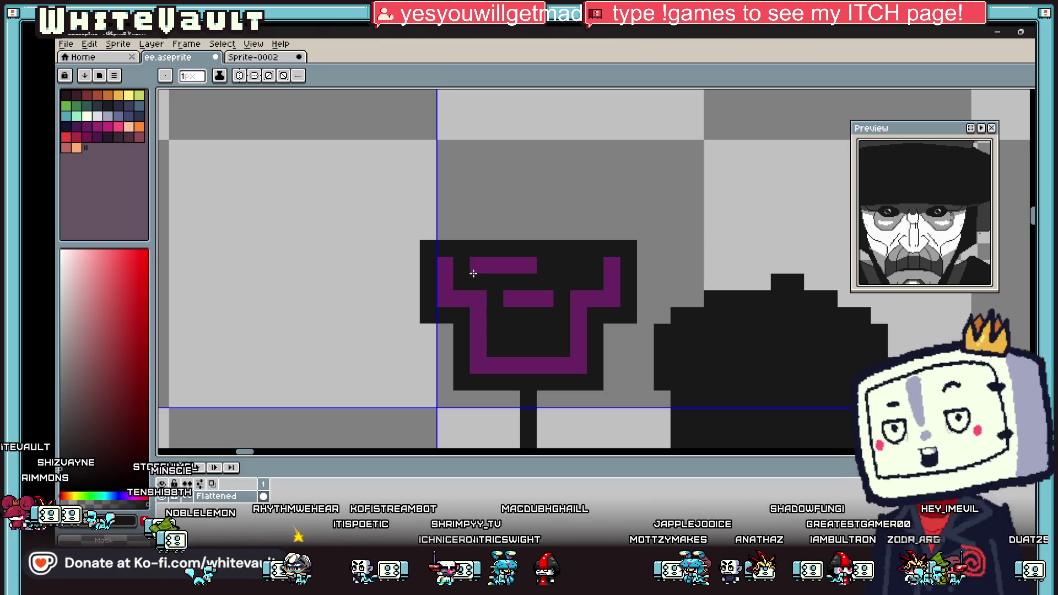
pyautogui.click(510, 265)
# Erase notches along the staff head's top edge using the transparent colour
pyautogui.keyDown('alt'); pyautogui.click(500, 219); pyautogui.keyUp('alt')
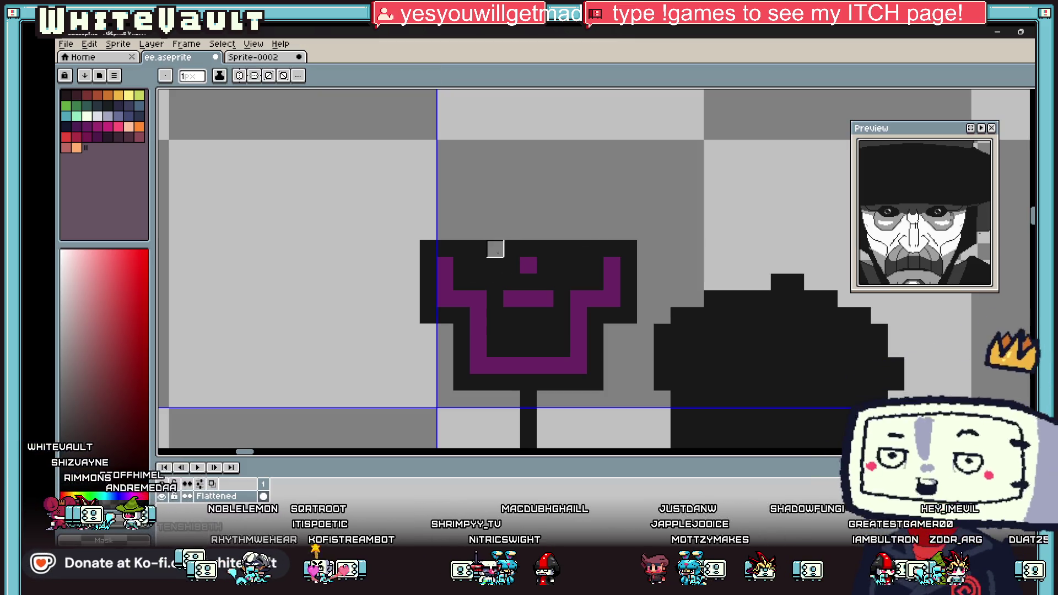
pyautogui.moveTo(559, 248); pyautogui.dragTo(594, 248)
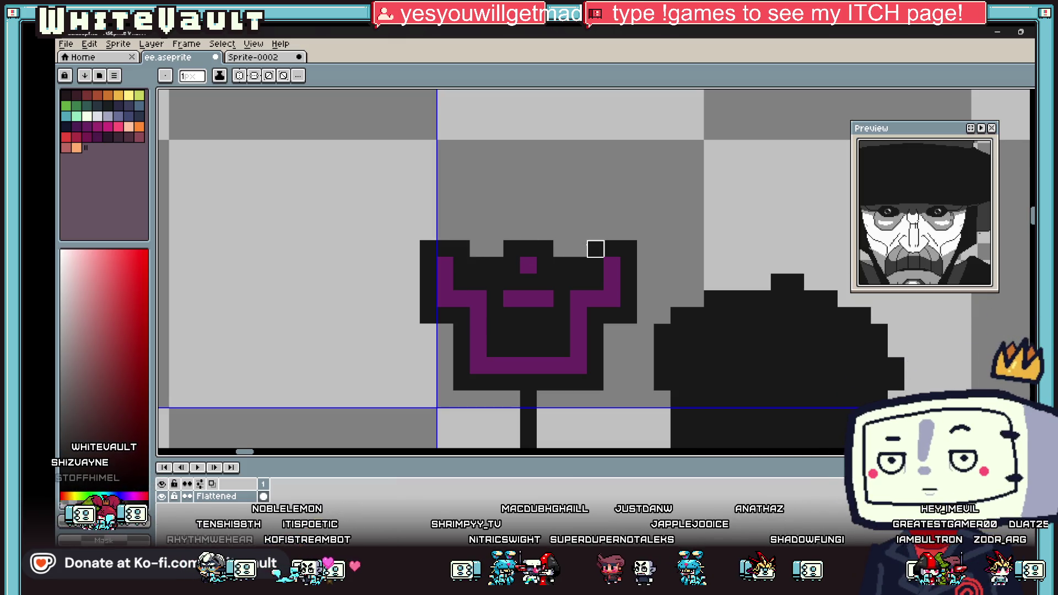
pyautogui.scroll(-4, 582, 272)
pyautogui.scroll(-2, 583, 272)
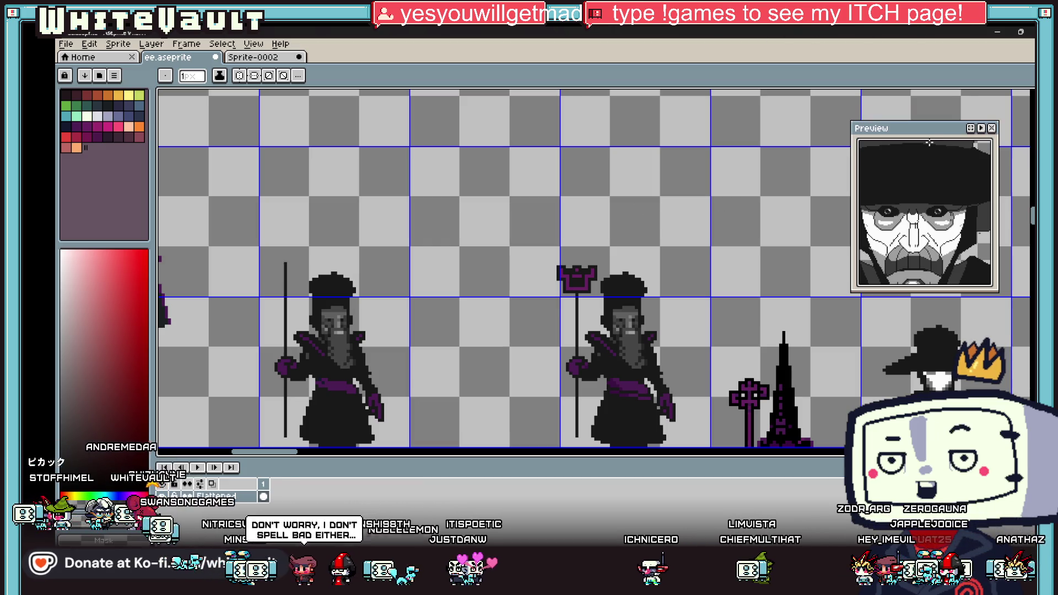
# Select the square staff head with the Rectangular Marquee, reposition it, and deselect
pyautogui.press('m')
pyautogui.scroll(2, 576, 297)
pyautogui.moveTo(495, 179)
pyautogui.mouseDown()
pyautogui.moveTo(618, 265)
pyautogui.moveTo(606, 210)
pyautogui.moveTo(609, 337)
pyautogui.moveTo(610, 318)
pyautogui.mouseUp()
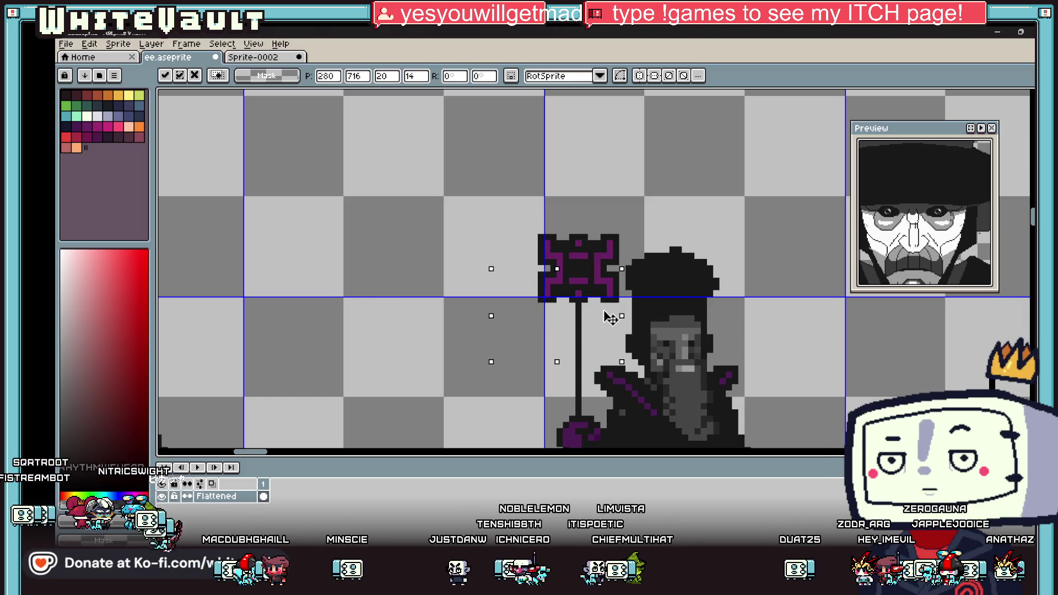
pyautogui.hotkey('ctrl', 'd')
pyautogui.scroll(-4, 801, 286)
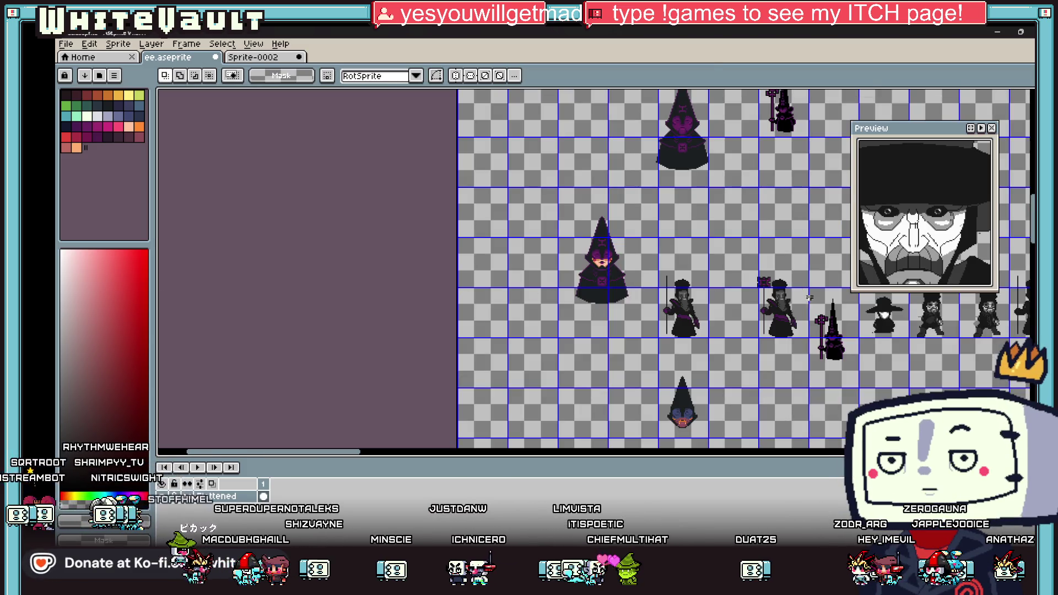
pyautogui.scroll(4, 809, 297)
pyautogui.scroll(-1, 789, 274)
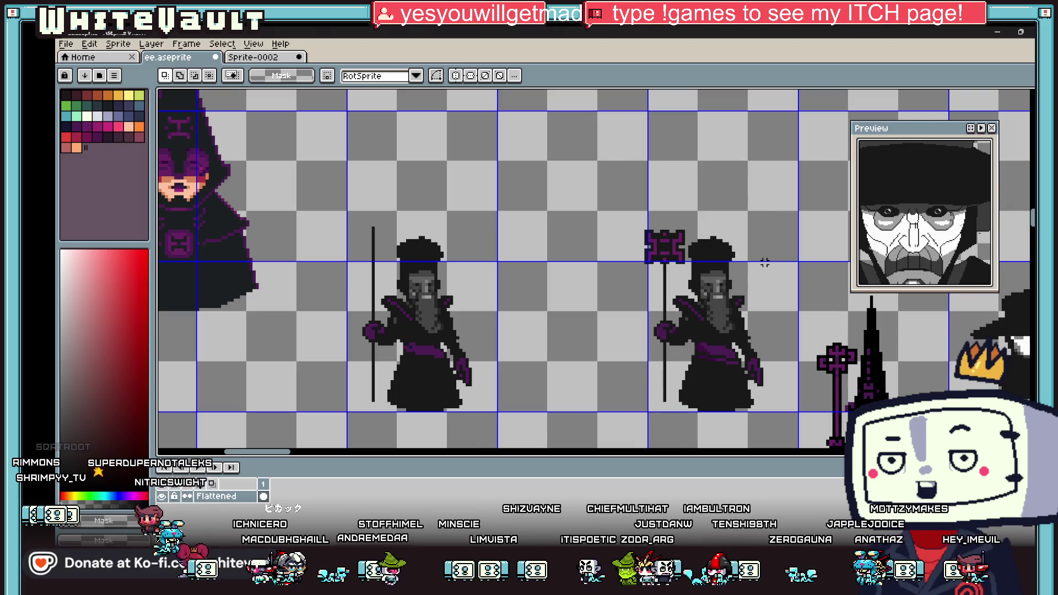
pyautogui.scroll(-1, 765, 263)
# Move the right staff-bearing figure below the row and commit its position
pyautogui.moveTo(642, 208)
pyautogui.mouseDown()
pyautogui.moveTo(775, 307)
pyautogui.moveTo(776, 373)
pyautogui.moveTo(897, 452)
pyautogui.mouseUp()
pyautogui.scroll(-1, 776, 373)
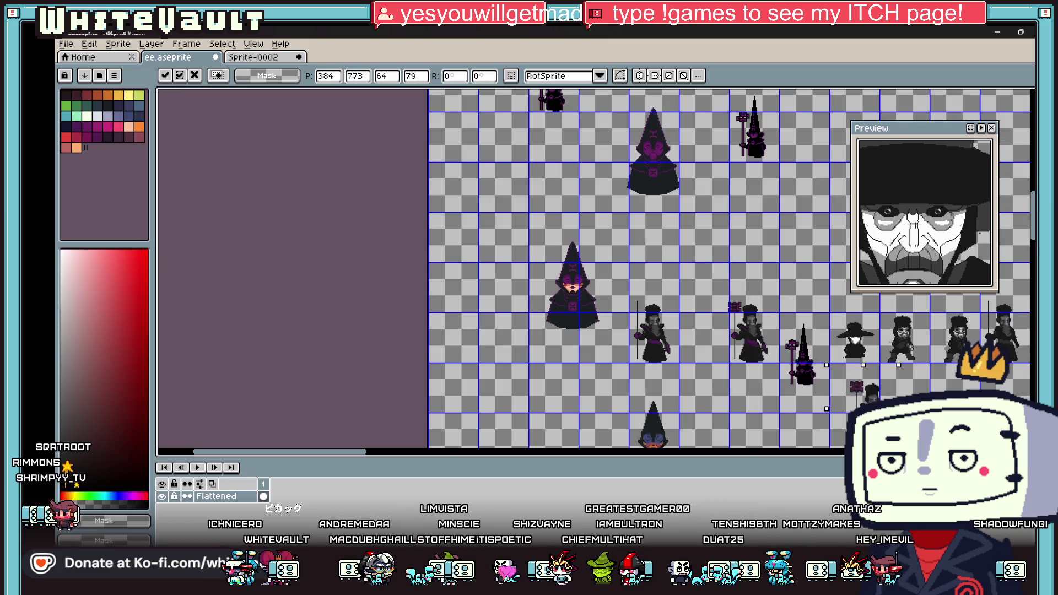
pyautogui.moveTo(793, 352); pyautogui.dragTo(780, 402)
pyautogui.scroll(2, 780, 402)
pyautogui.press('Return')
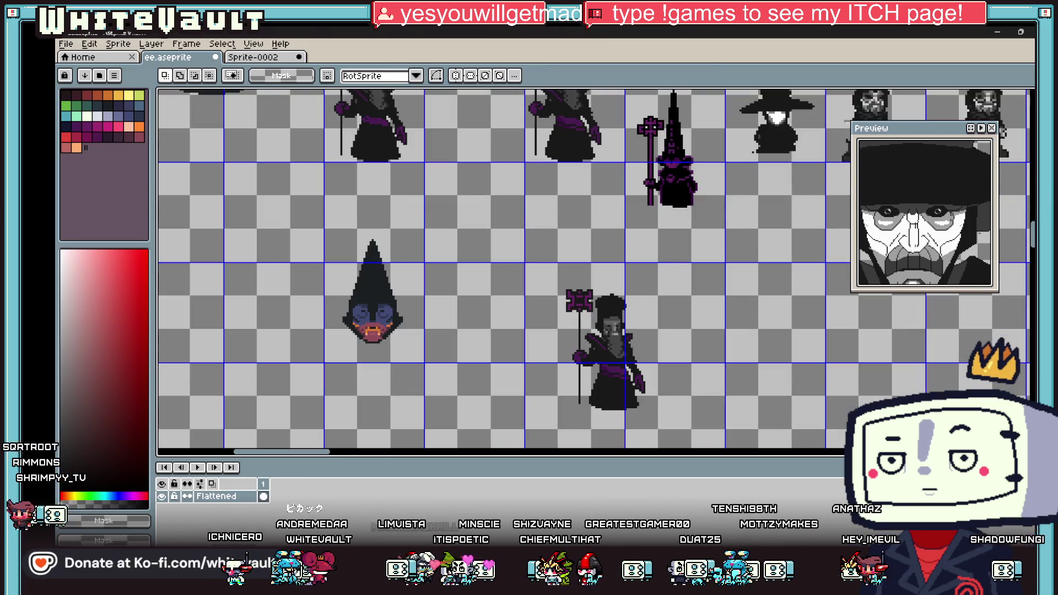
pyautogui.scroll(1, 567, 293)
# Select and delete the staff head on the moved figure
pyautogui.moveTo(520, 267); pyautogui.dragTo(610, 334)
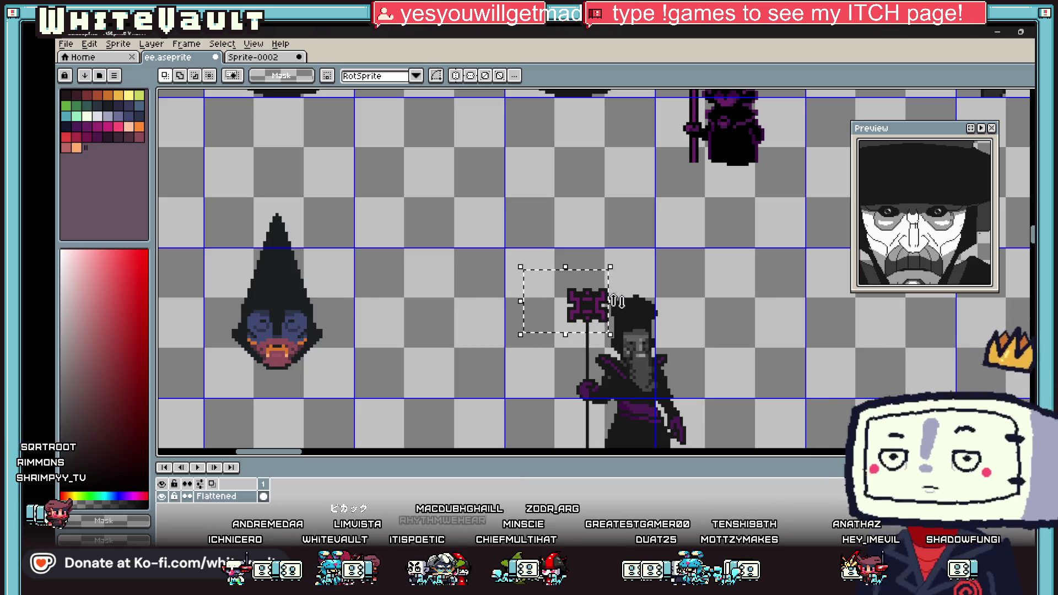
pyautogui.scroll(-1, 648, 268)
pyautogui.press('Delete')
pyautogui.scroll(-2, 648, 267)
pyautogui.scroll(2, 665, 187)
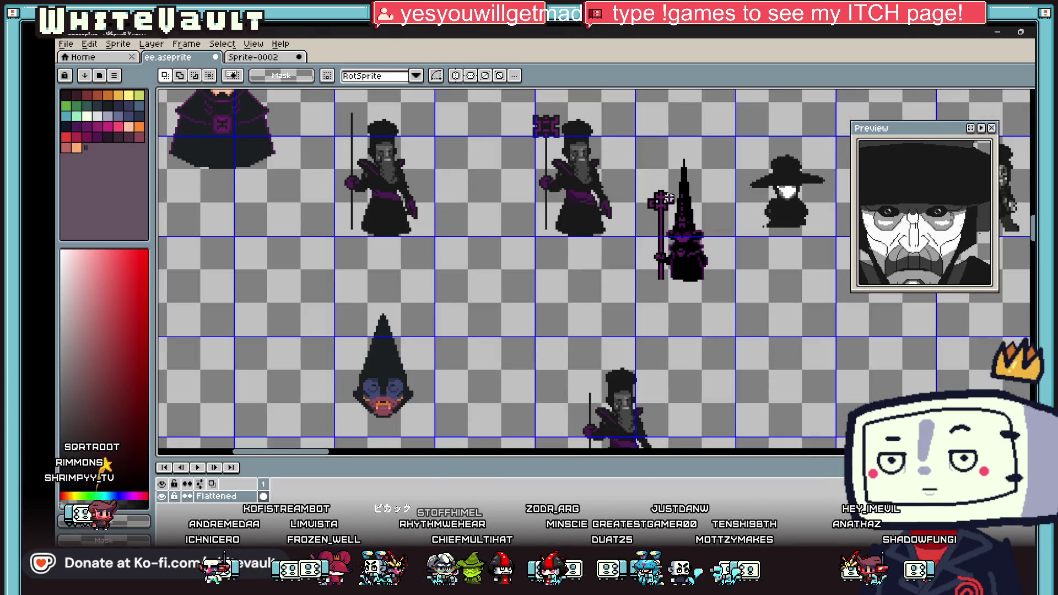
pyautogui.scroll(2, 623, 373)
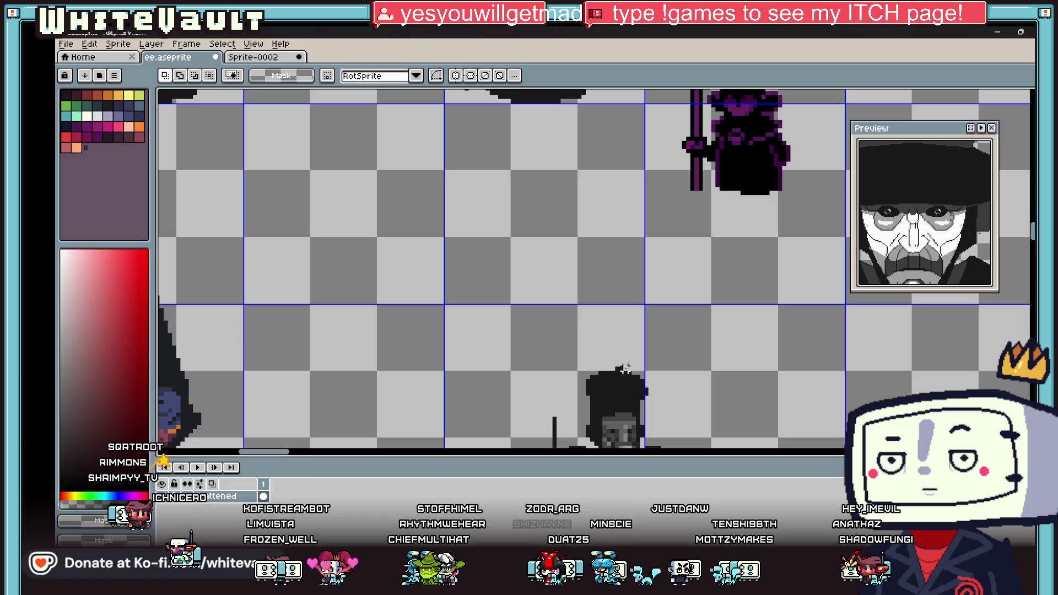
# Erase the leftover dark pixels from the figure's edges
pyautogui.press('b')
pyautogui.moveTo(588, 390)
pyautogui.mouseDown()
pyautogui.moveTo(617, 342)
pyautogui.moveTo(650, 385)
pyautogui.moveTo(669, 387)
pyautogui.moveTo(663, 368)
pyautogui.mouseUp()
pyautogui.scroll(-3, 679, 407)
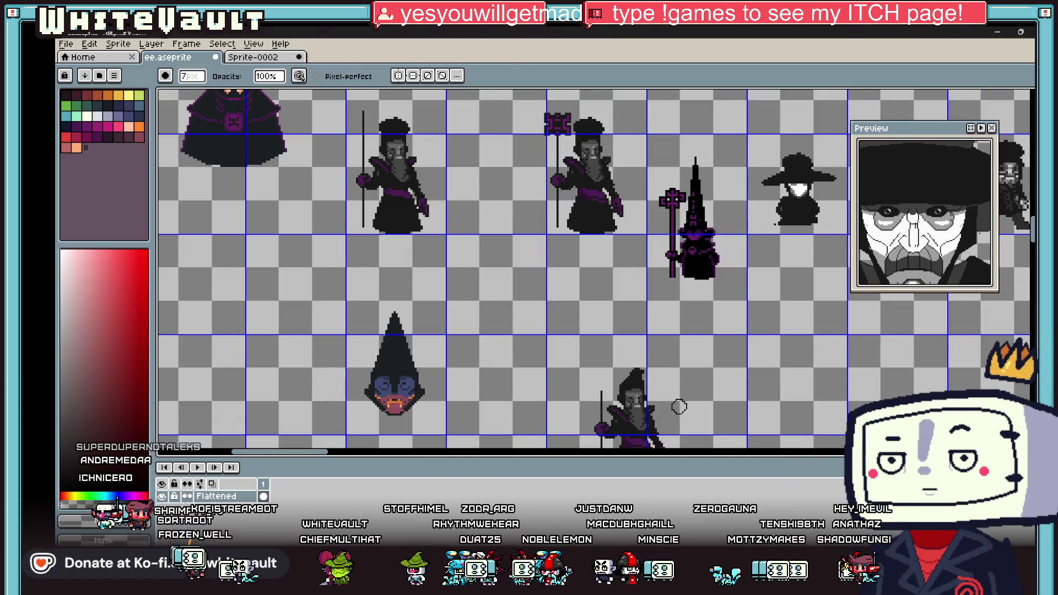
pyautogui.scroll(3, 681, 422)
pyautogui.scroll(-3, 681, 423)
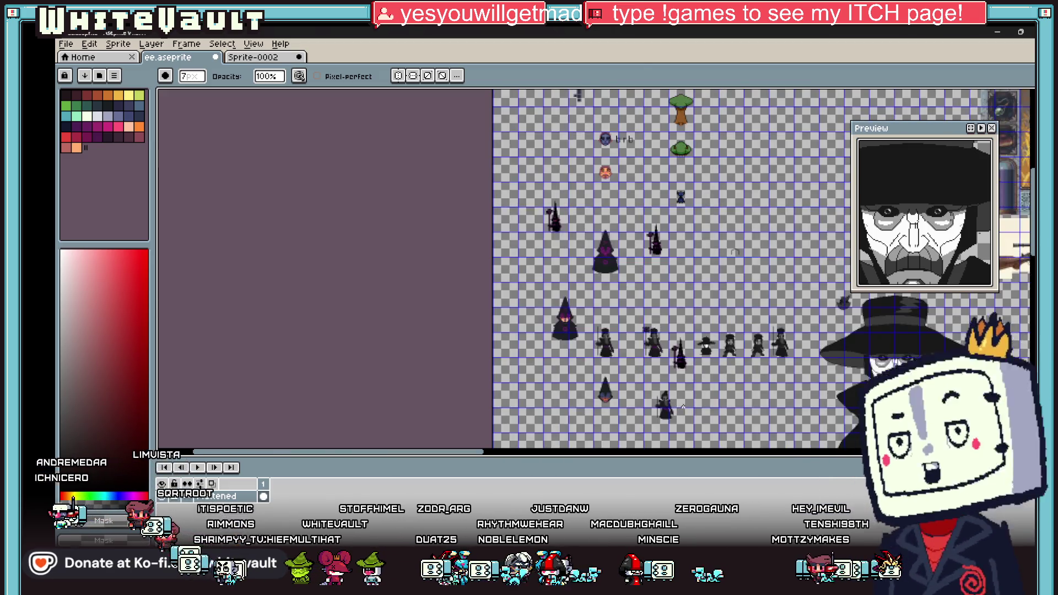
pyautogui.scroll(2, 669, 406)
# Select the bottom wizard sprite and place a copy of it
pyautogui.press('m')
pyautogui.scroll(-1, 702, 306)
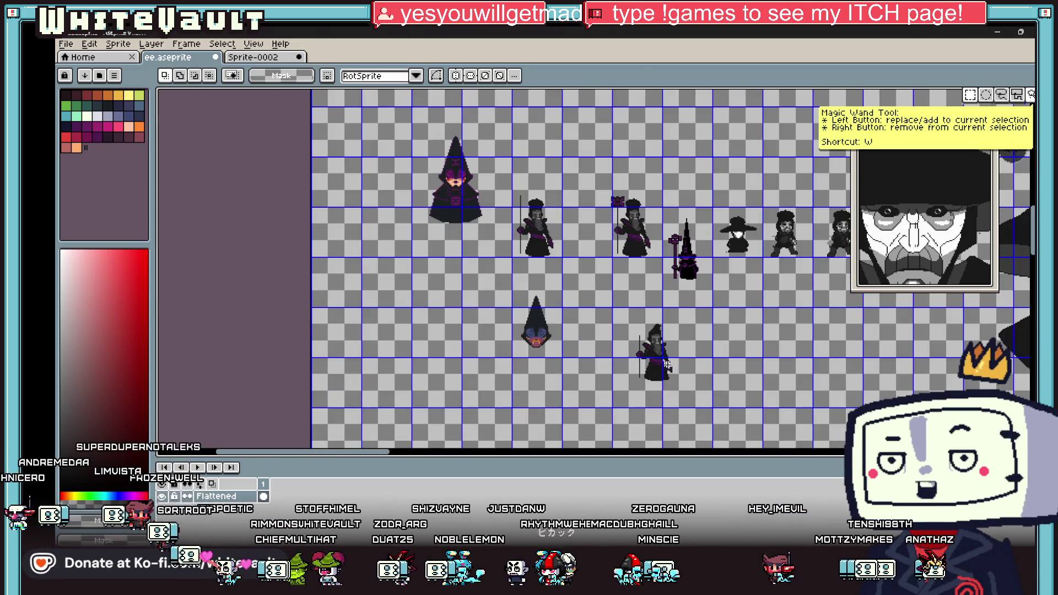
pyautogui.moveTo(626, 317)
pyautogui.mouseDown()
pyautogui.moveTo(691, 397)
pyautogui.moveTo(837, 370)
pyautogui.mouseUp()
pyautogui.scroll(1, 683, 392)
pyautogui.scroll(3, 635, 264)
pyautogui.press('Return')
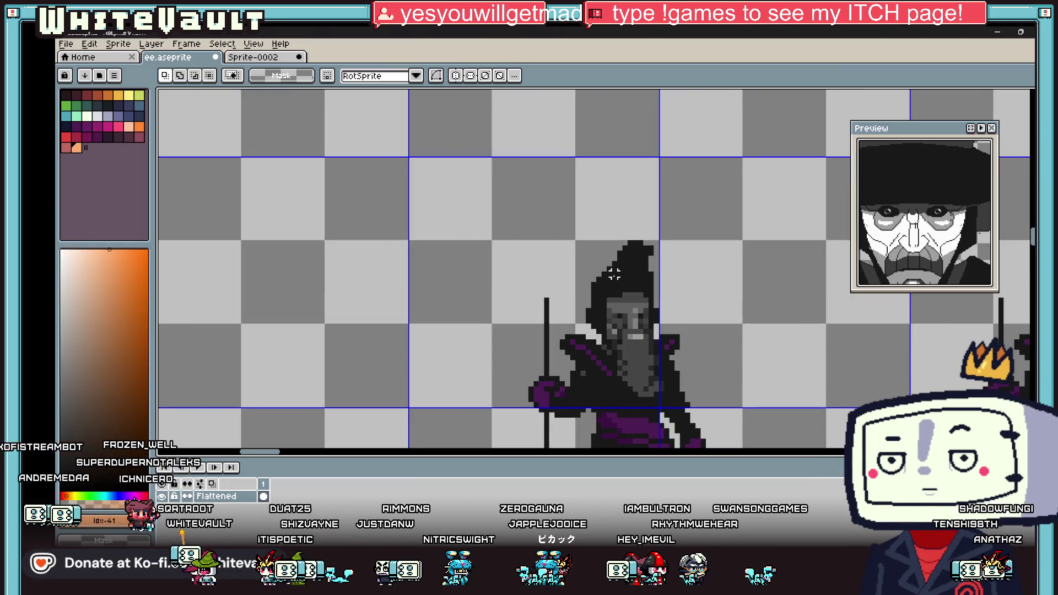
# Pick the wizard's dark hat colour and outline a tall pointed hat up to a high peak
pyautogui.press('b')
pyautogui.keyDown('alt'); pyautogui.click(588, 280); pyautogui.keyUp('alt')
pyautogui.scroll(-1, 592, 280)
pyautogui.moveTo(592, 279); pyautogui.dragTo(617, 159)
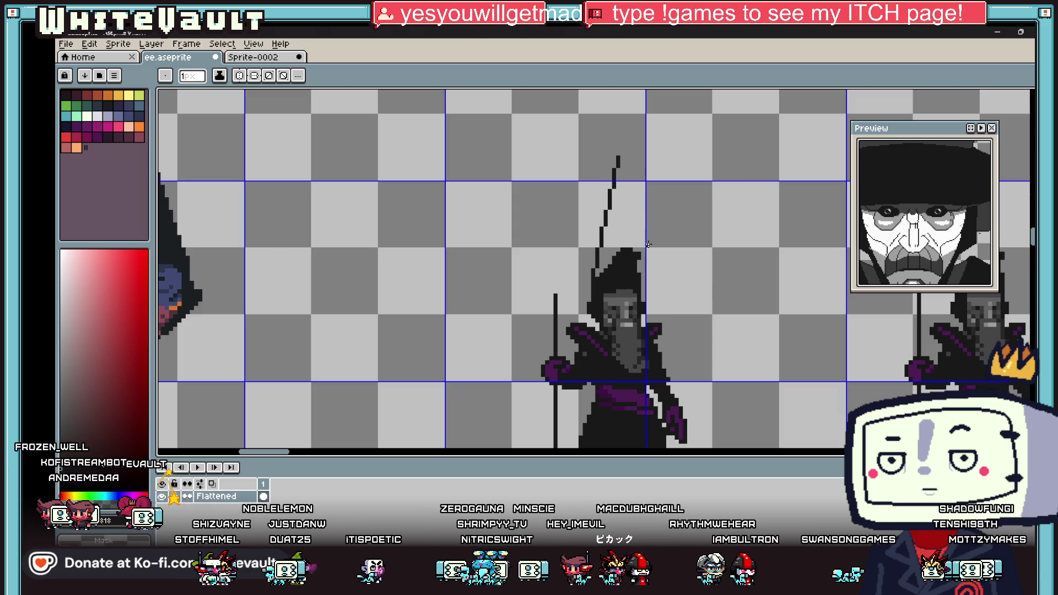
pyautogui.moveTo(634, 270)
pyautogui.mouseDown()
pyautogui.moveTo(644, 142)
pyautogui.moveTo(642, 161)
pyautogui.mouseUp()
pyautogui.hotkey('ctrl', 'z')
pyautogui.moveTo(638, 256)
pyautogui.mouseDown()
pyautogui.moveTo(619, 150)
pyautogui.moveTo(649, 134)
pyautogui.moveTo(624, 154)
pyautogui.mouseUp()
pyautogui.hotkey('ctrl', 'z')
pyautogui.hotkey('ctrl', 'z')
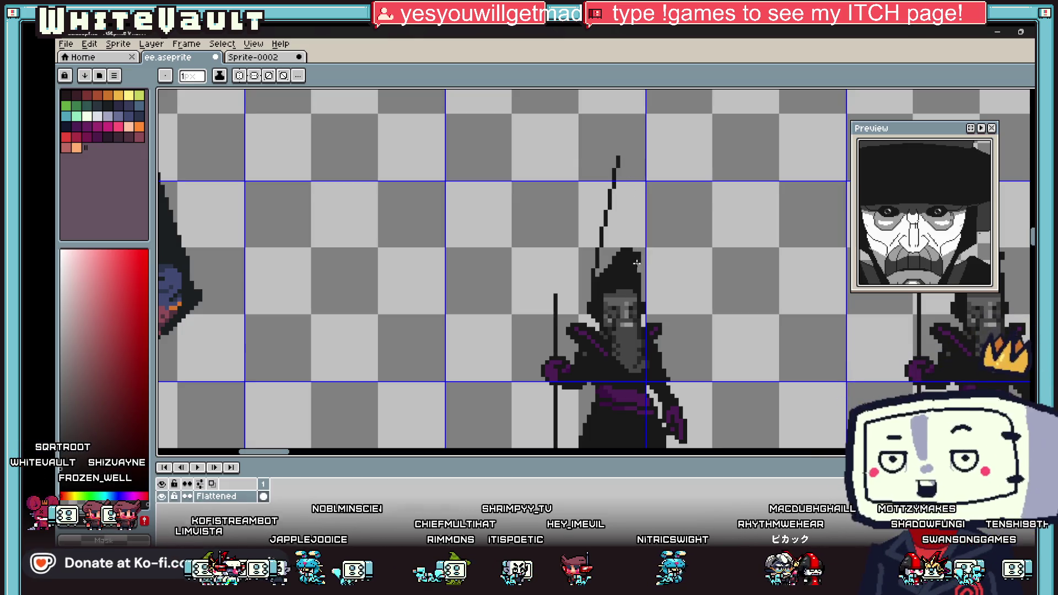
pyautogui.moveTo(639, 150); pyautogui.dragTo(619, 163)
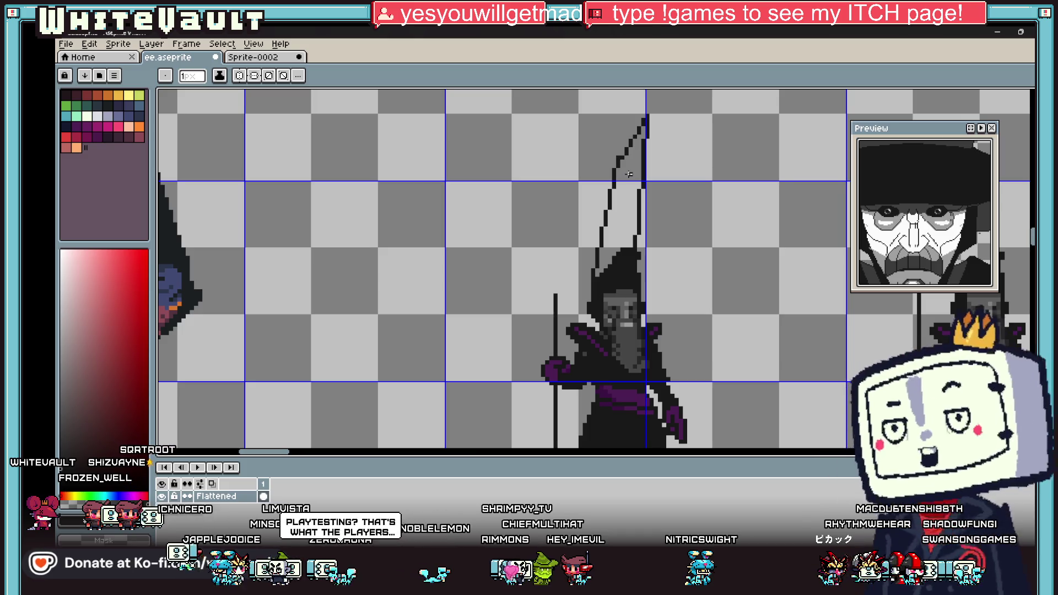
# Fill the tall hat outline solid dark with the Paint Bucket
pyautogui.press('g')
pyautogui.click(629, 174)
pyautogui.scroll(-3, 645, 194)
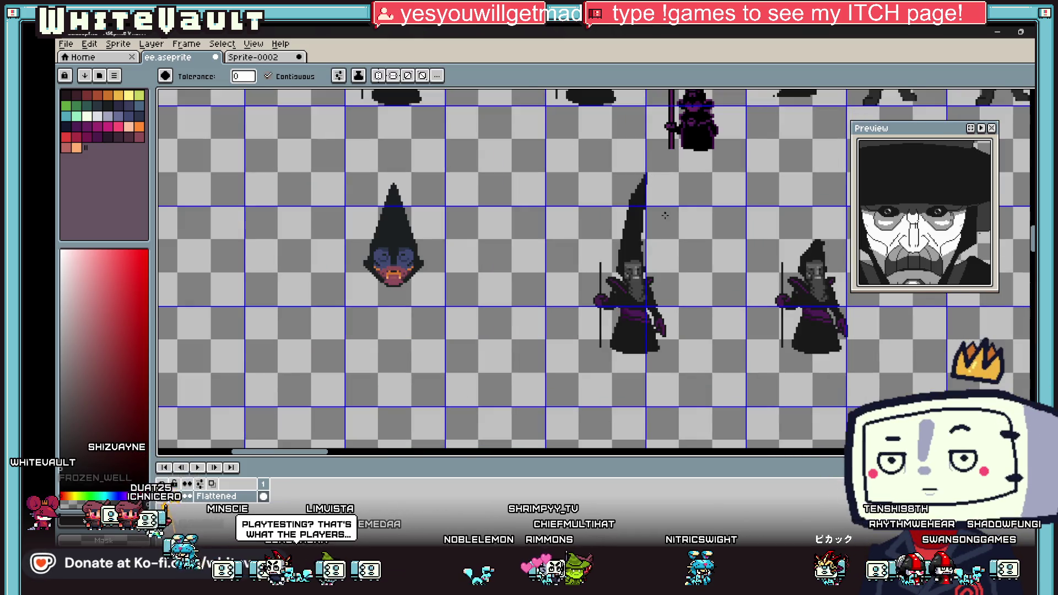
pyautogui.scroll(4, 670, 380)
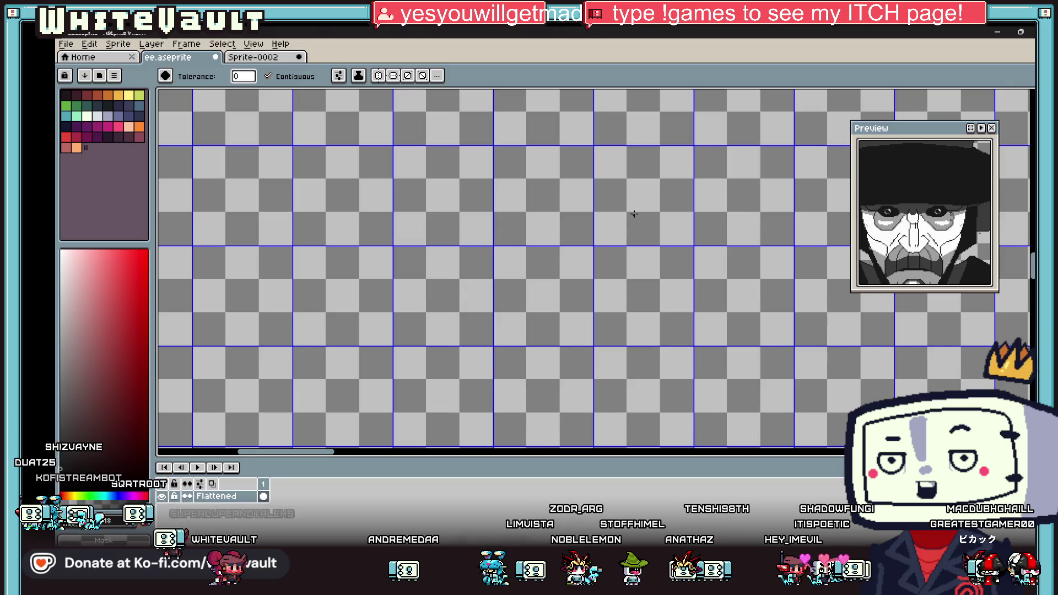
pyautogui.scroll(-3, 634, 213)
pyautogui.scroll(3, 644, 204)
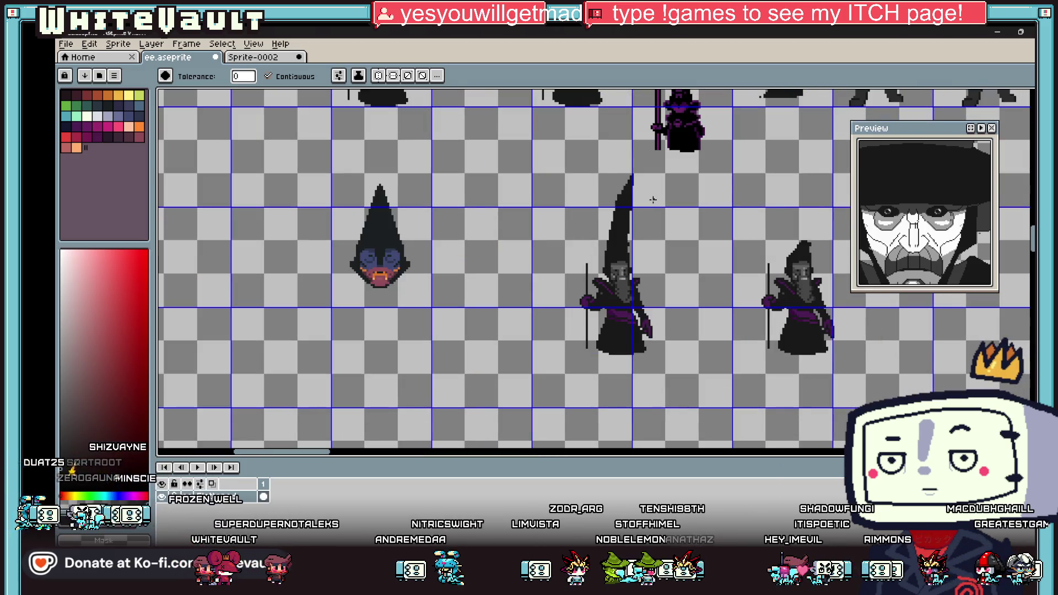
pyautogui.scroll(-2, 652, 200)
pyautogui.scroll(2, 675, 176)
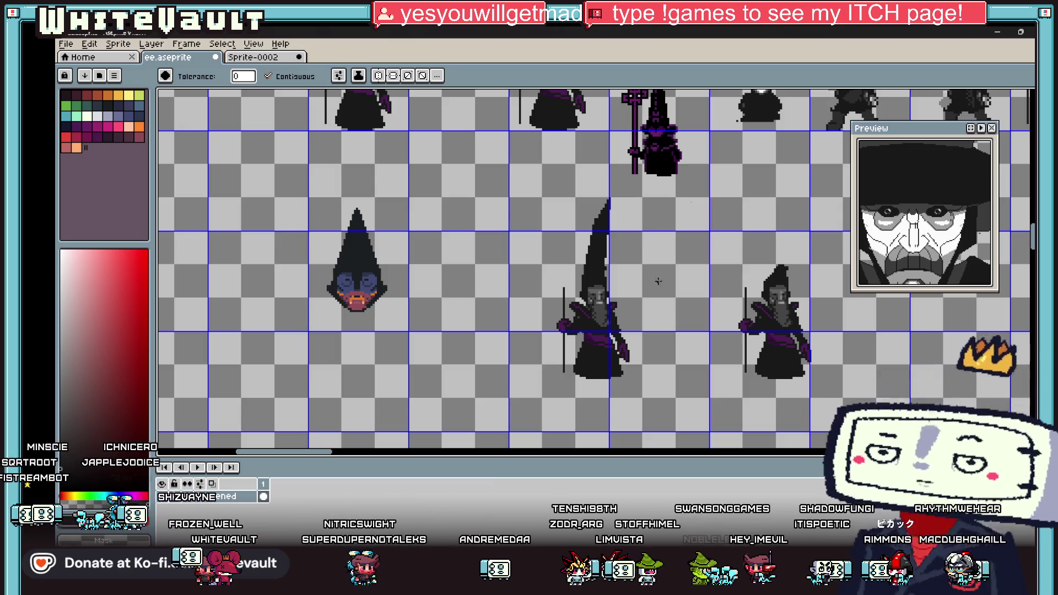
pyautogui.scroll(2, 608, 256)
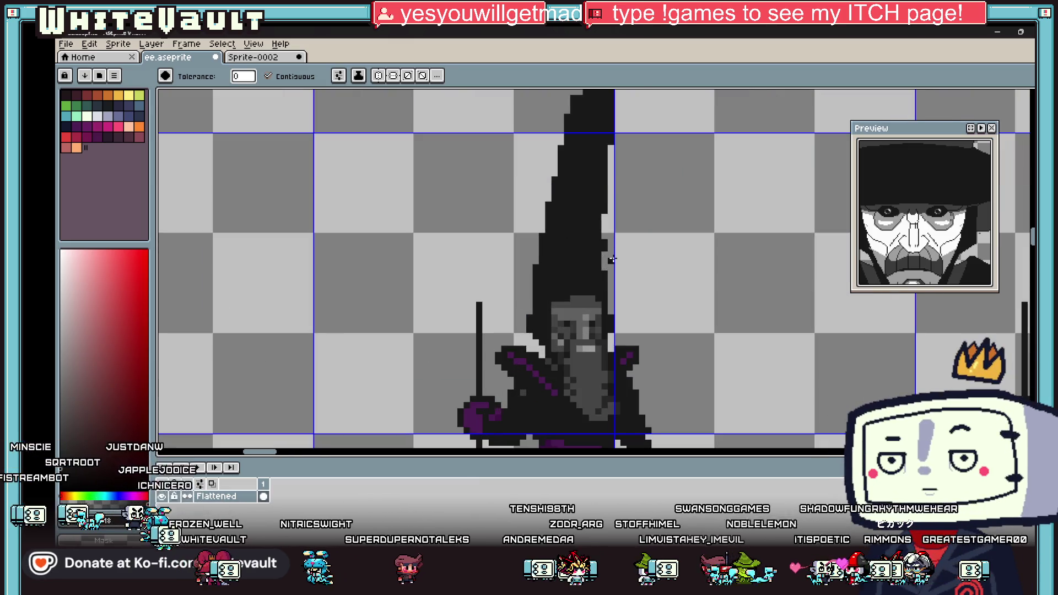
pyautogui.press('b')
pyautogui.scroll(-1, 605, 248)
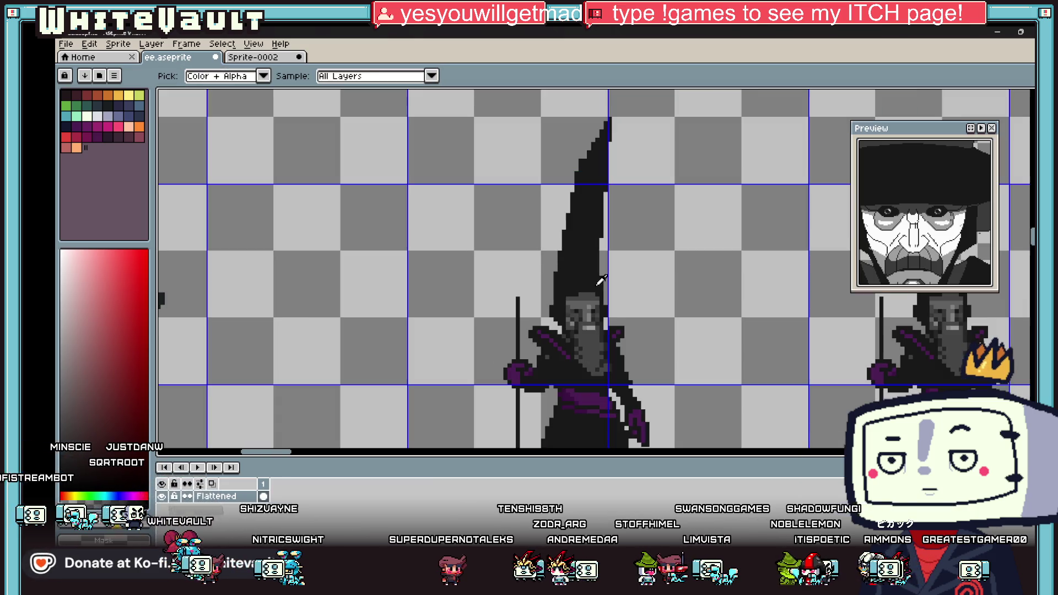
pyautogui.scroll(2, 579, 287)
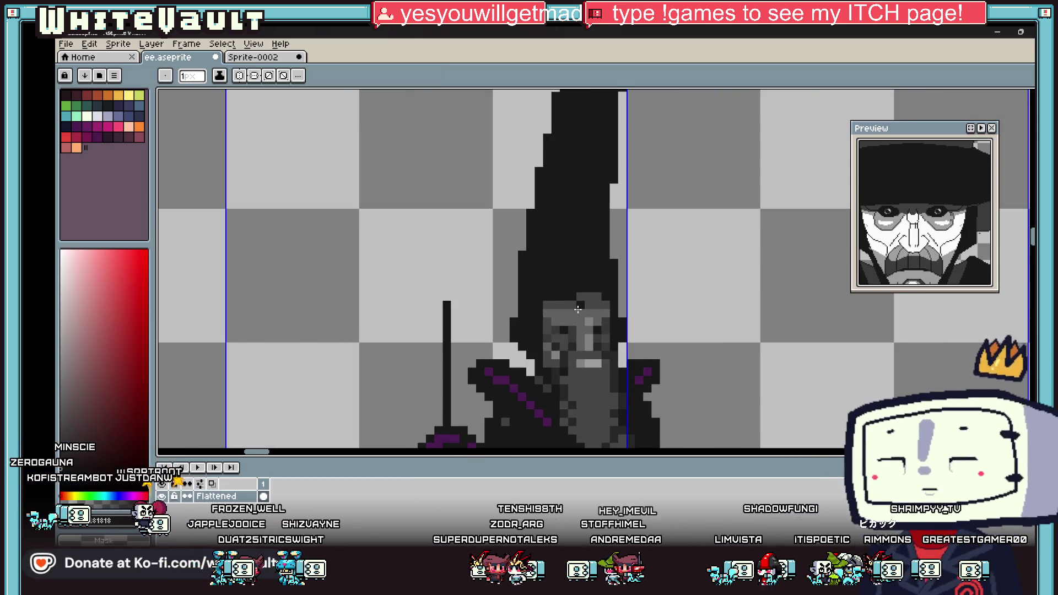
# Blacken the grey pixels at the top of the wizard's head
pyautogui.scroll(2, 579, 298)
pyautogui.click(599, 294)
pyautogui.click(577, 274)
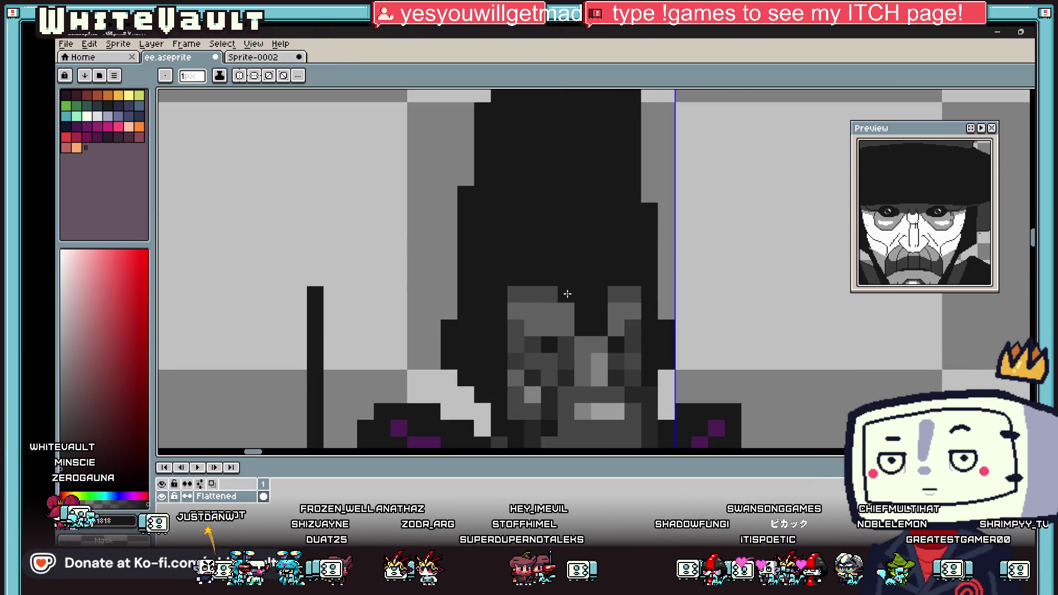
pyautogui.scroll(-4, 567, 294)
pyautogui.scroll(2, 609, 298)
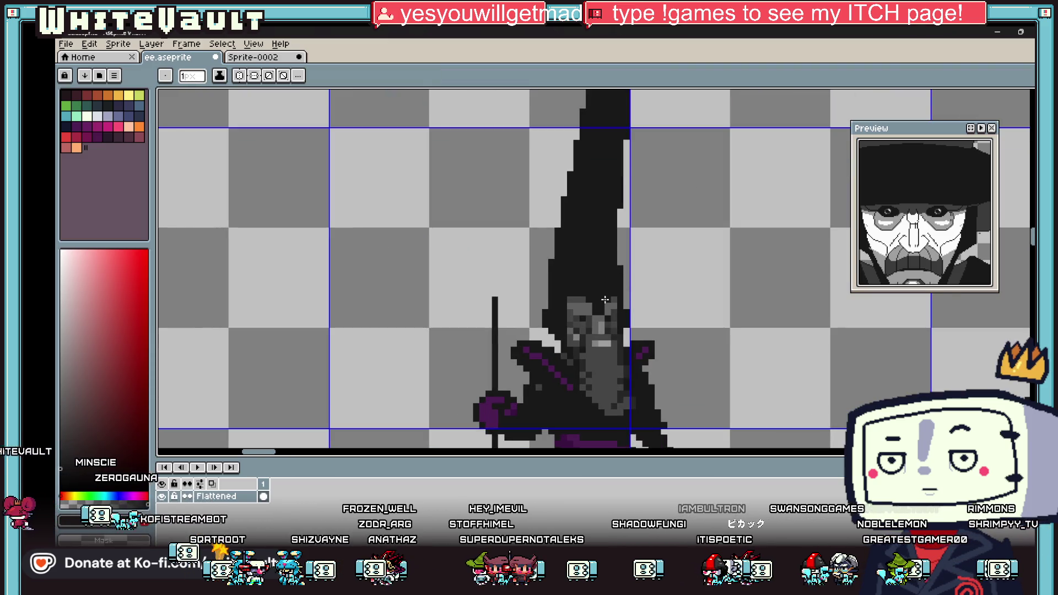
# Choose purple #4b1d52 and add purple pixels along the face's top edge
pyautogui.keyDown('alt'); pyautogui.click(643, 342); pyautogui.keyUp('alt')
pyautogui.click(595, 299)
pyautogui.scroll(1, 598, 298)
pyautogui.click(601, 300)
pyautogui.click(574, 289)
pyautogui.moveTo(616, 289); pyautogui.dragTo(622, 277)
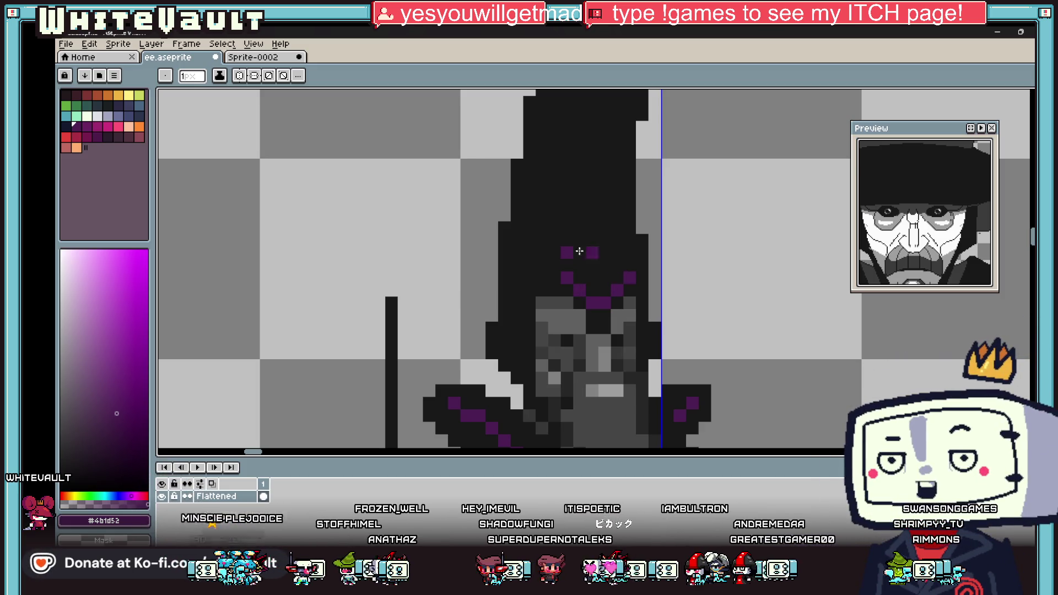
# Scatter purple pixels across and up the hat, removing one misplaced pixel
pyautogui.click(606, 238)
pyautogui.rightClick(577, 228)
pyautogui.click(567, 241)
pyautogui.click(629, 241)
pyautogui.click(617, 227)
pyautogui.click(579, 228)
pyautogui.click(591, 215)
pyautogui.scroll(-5, 605, 213)
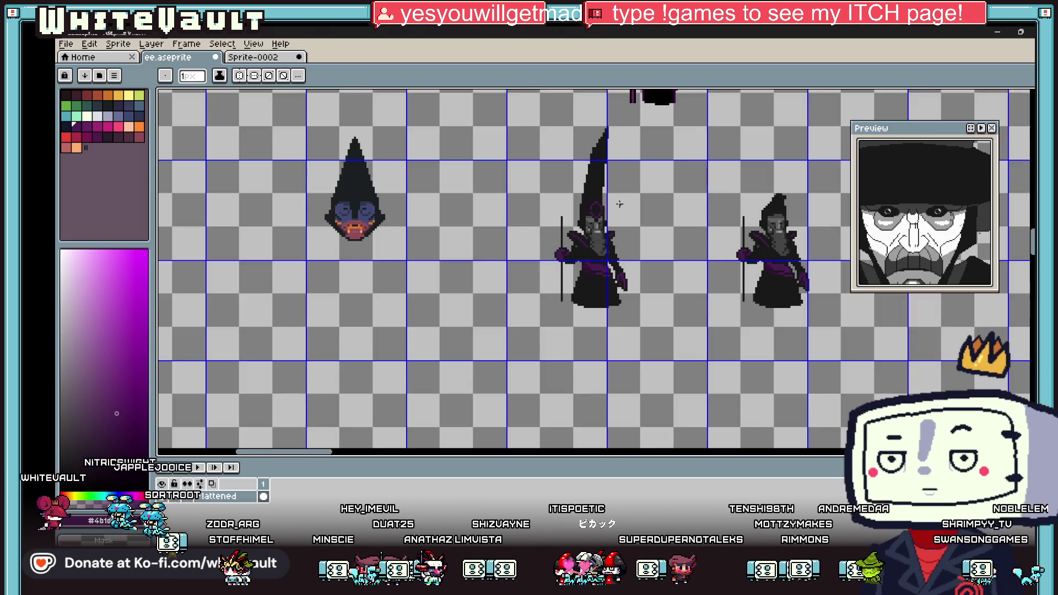
pyautogui.scroll(5, 604, 192)
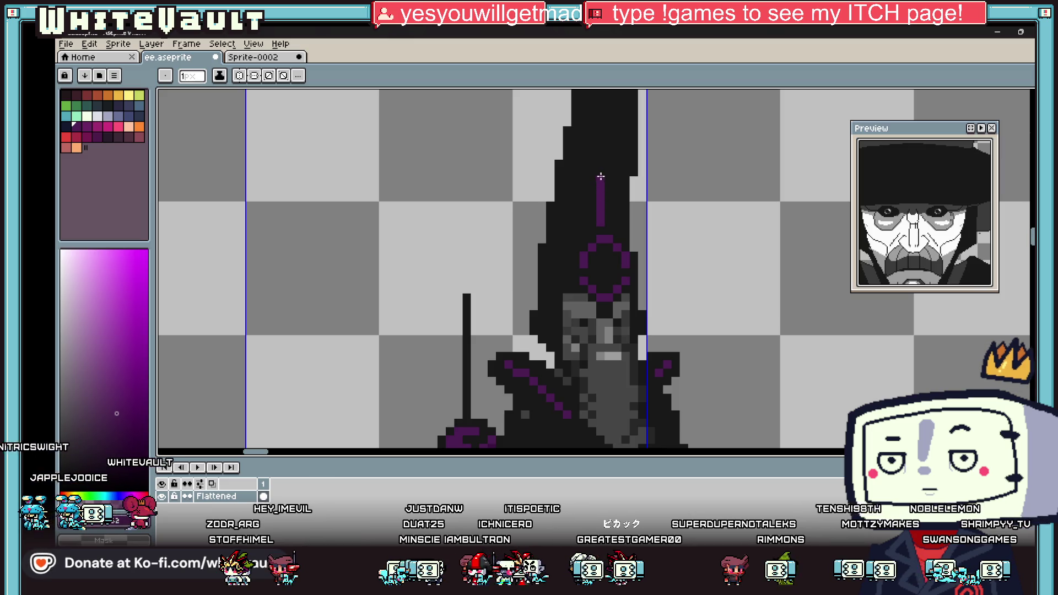
pyautogui.scroll(3, 616, 167)
# Draw a long purple stripe running up the hat
pyautogui.moveTo(616, 267); pyautogui.dragTo(638, 88)
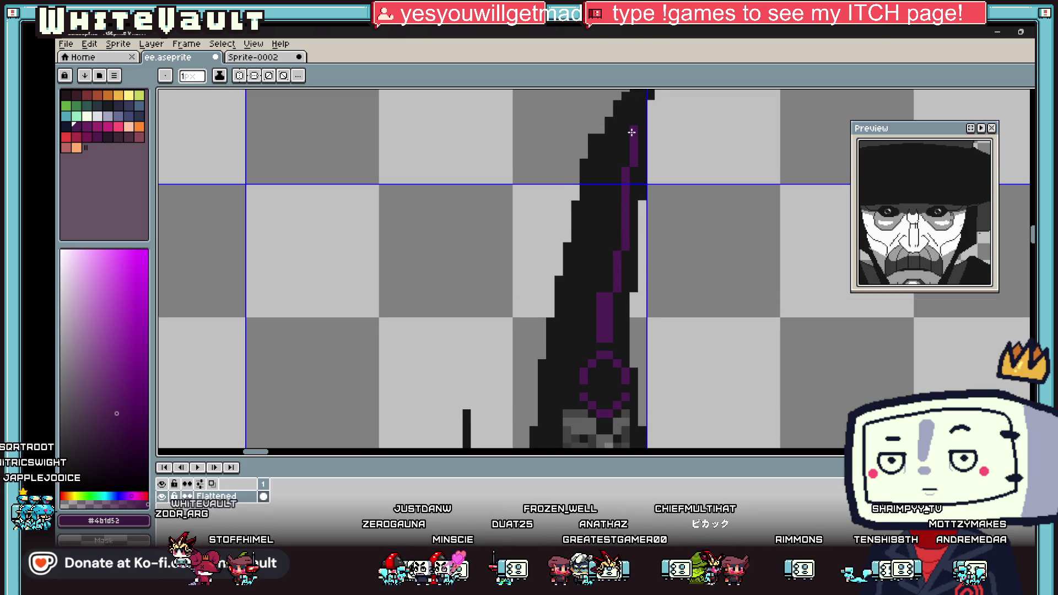
pyautogui.moveTo(620, 213); pyautogui.dragTo(615, 250)
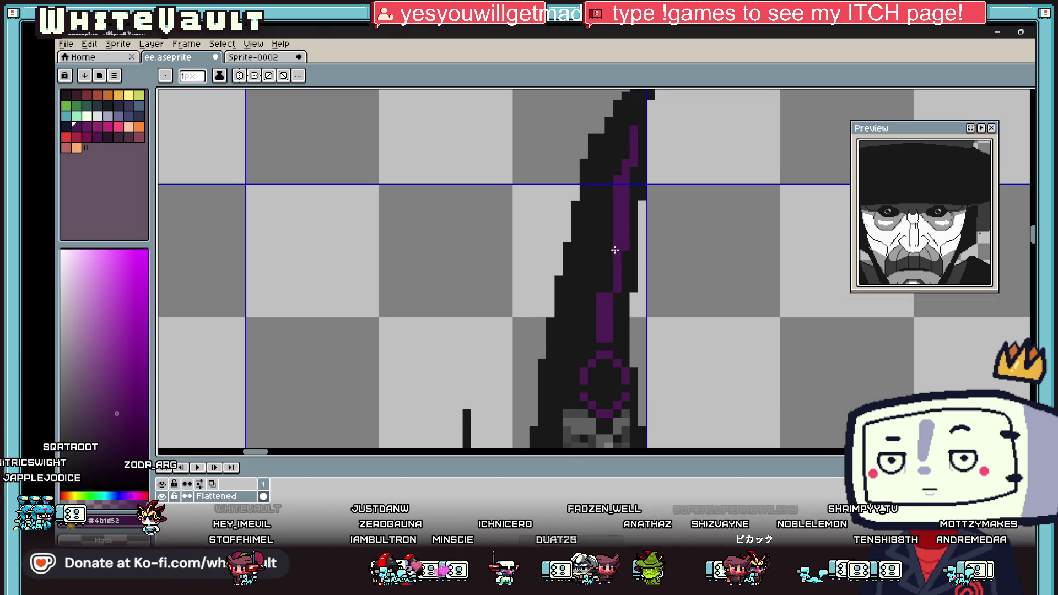
pyautogui.scroll(-4, 609, 287)
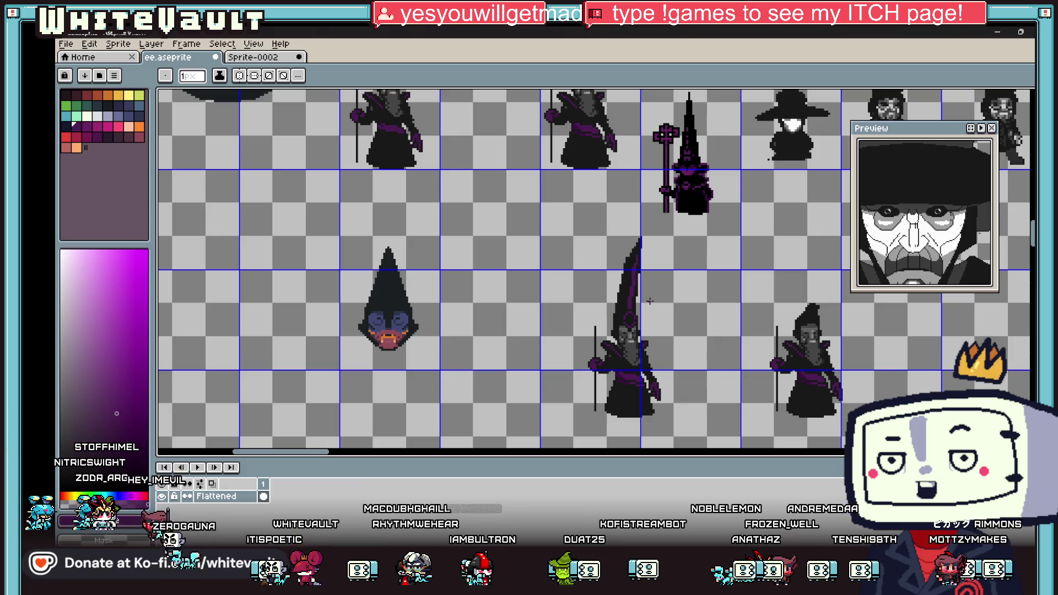
pyautogui.scroll(3, 630, 320)
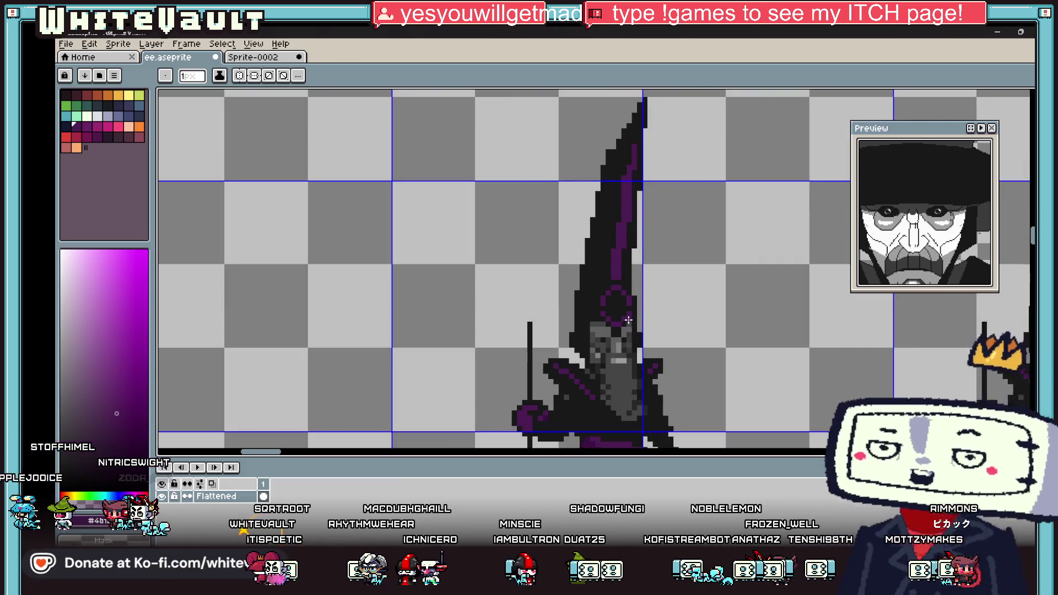
# Sample the ring's purple from the canvas and fill pixels inside the hat ring
pyautogui.press('i')
pyautogui.scroll(1, 630, 291)
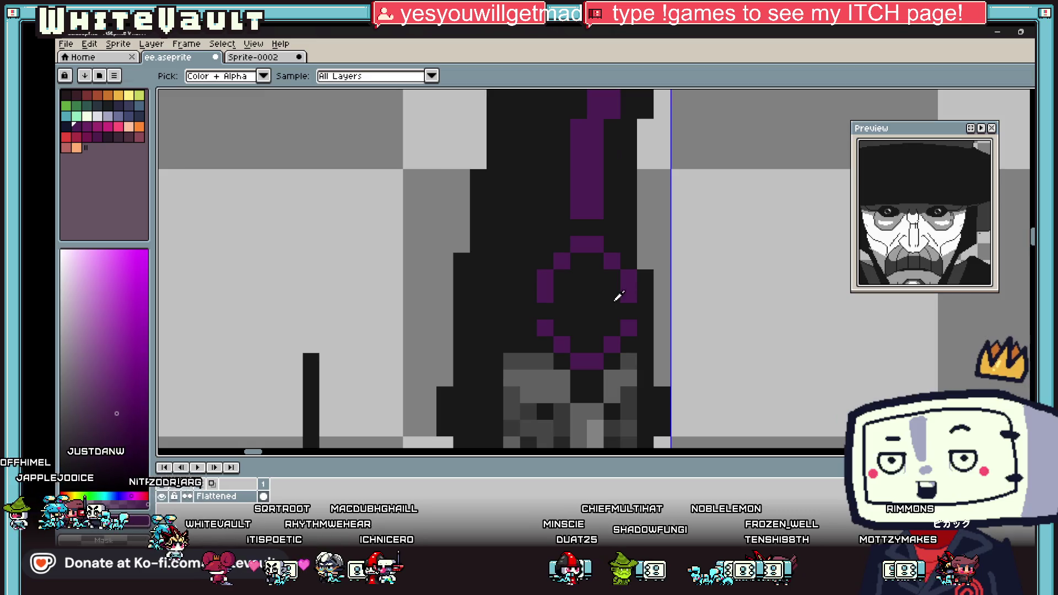
pyautogui.click(631, 290)
pyautogui.click(631, 290)
pyautogui.press('b')
pyautogui.click(595, 294)
pyautogui.click(578, 310)
pyautogui.scroll(-4, 580, 313)
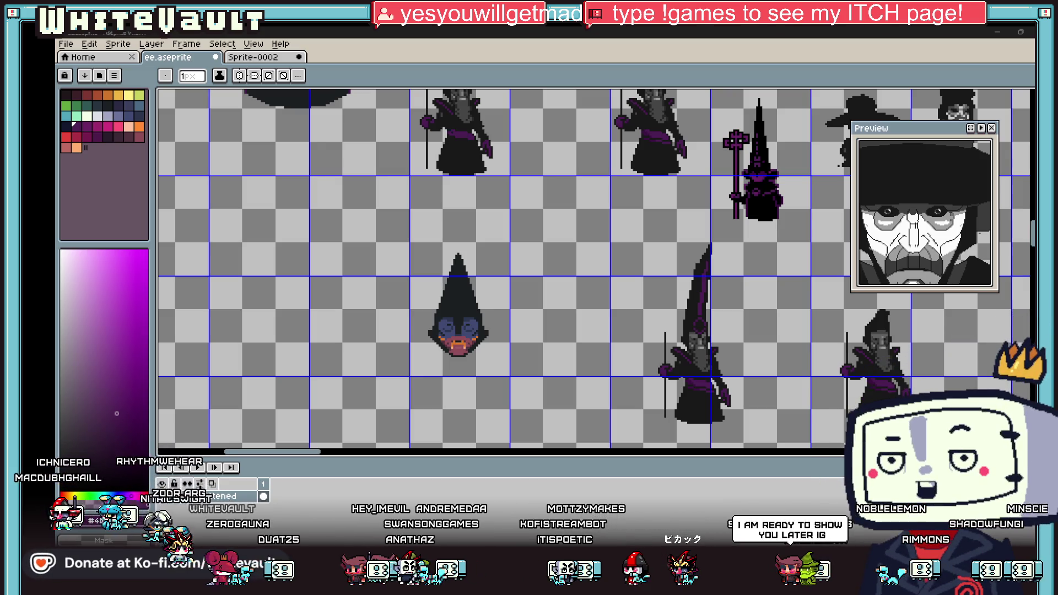
# Bring up the itch.io General General demo page and maximize the browser
pyautogui.hotkey('alt', 'Tab')
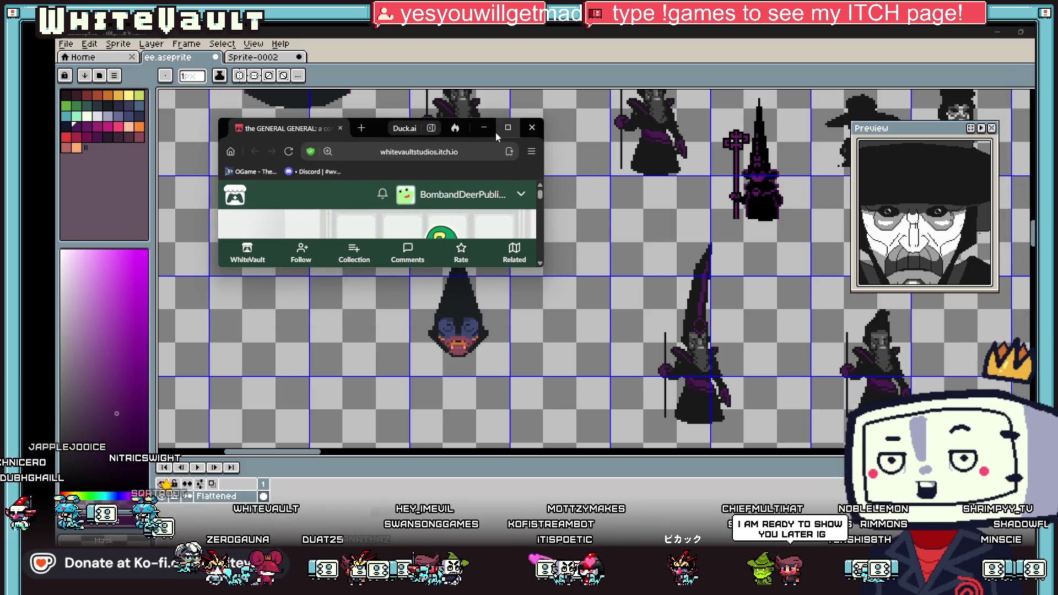
pyautogui.click(514, 129)
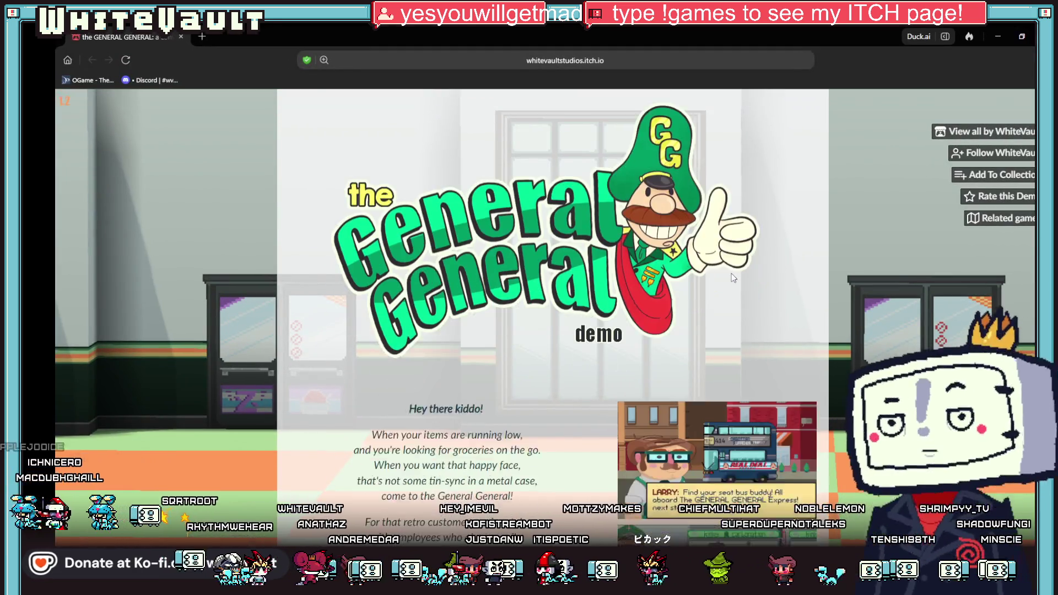
pyautogui.scroll(-3, 732, 274)
# Page through the gallery screenshots starting from the bus image, then close the gallery and browser
pyautogui.click(735, 357)
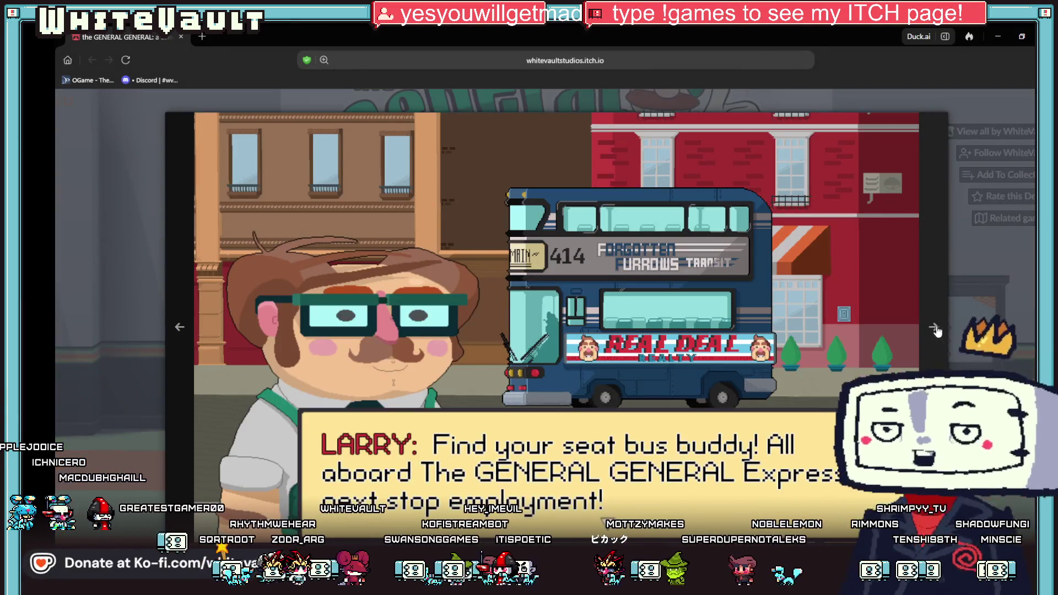
pyautogui.click(933, 329)
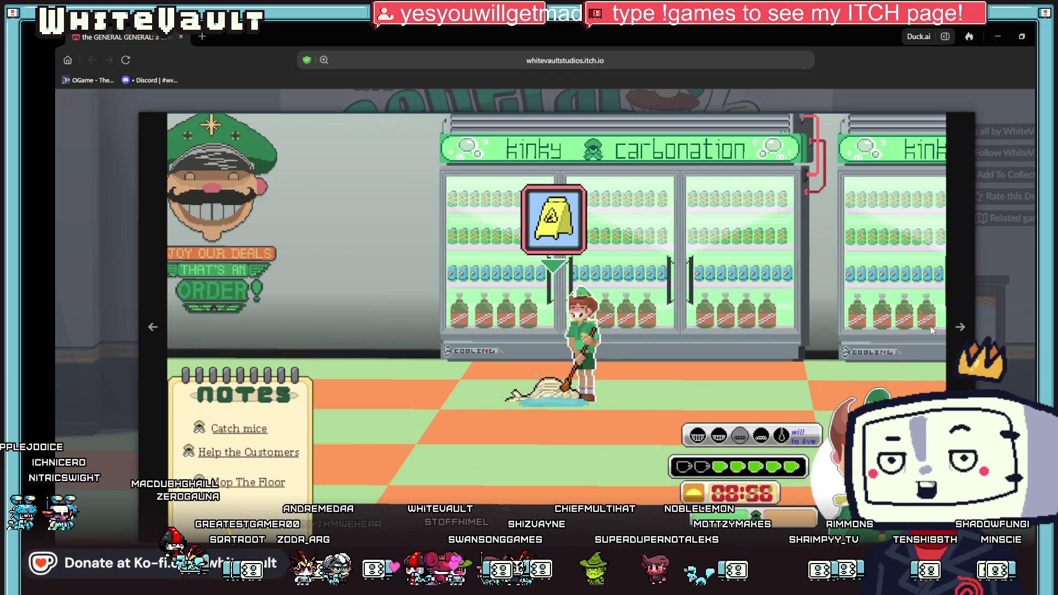
pyautogui.click(961, 329)
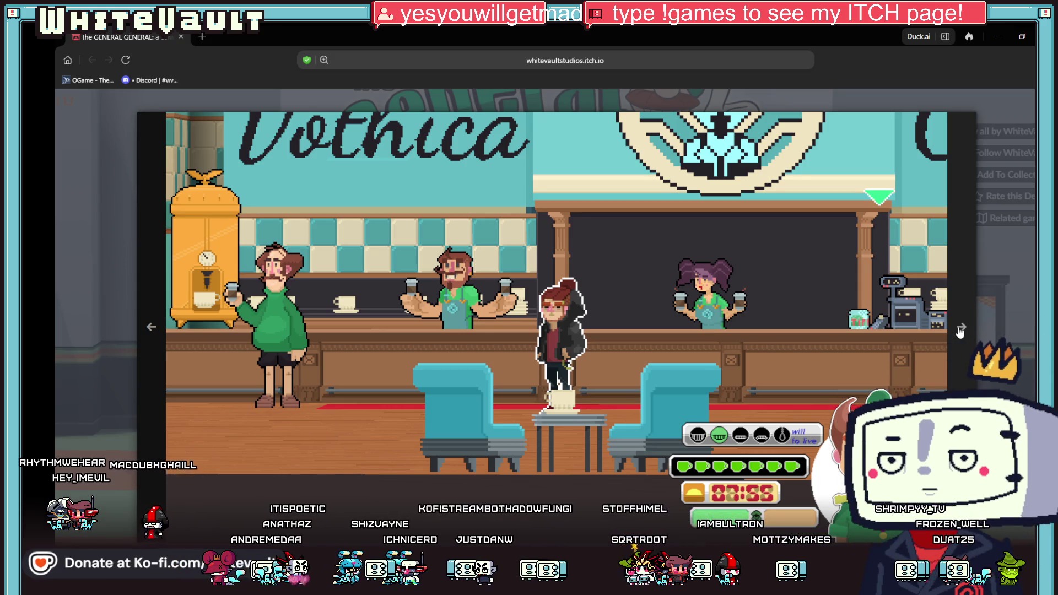
pyautogui.click(959, 329)
pyautogui.press('Escape')
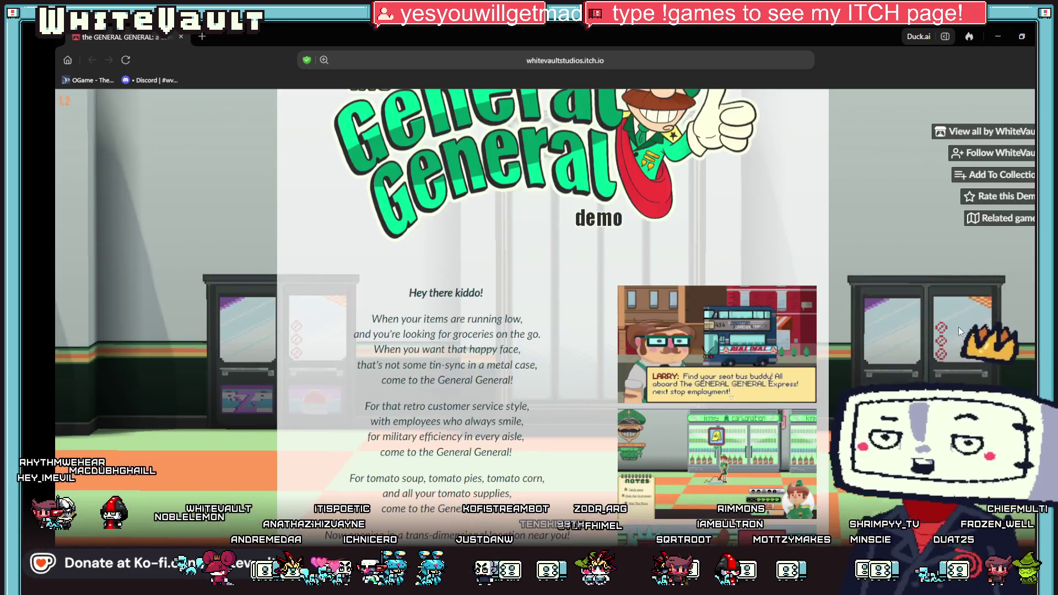
pyautogui.scroll(-3, 804, 330)
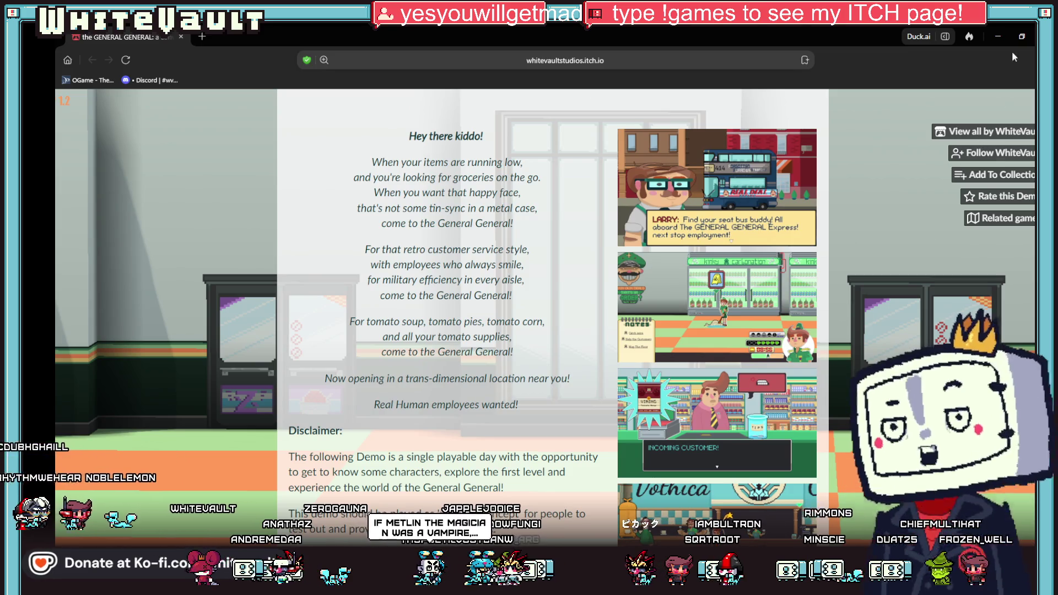
pyautogui.click(997, 36)
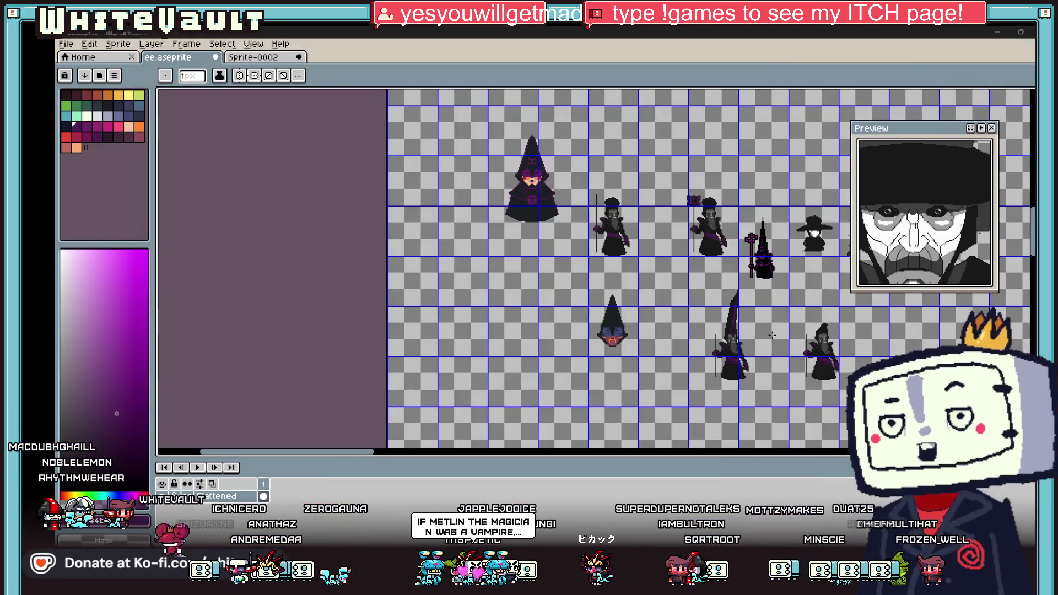
# Zoom into the wizard's hand and redraw its purple glove pixels
pyautogui.scroll(2, 772, 335)
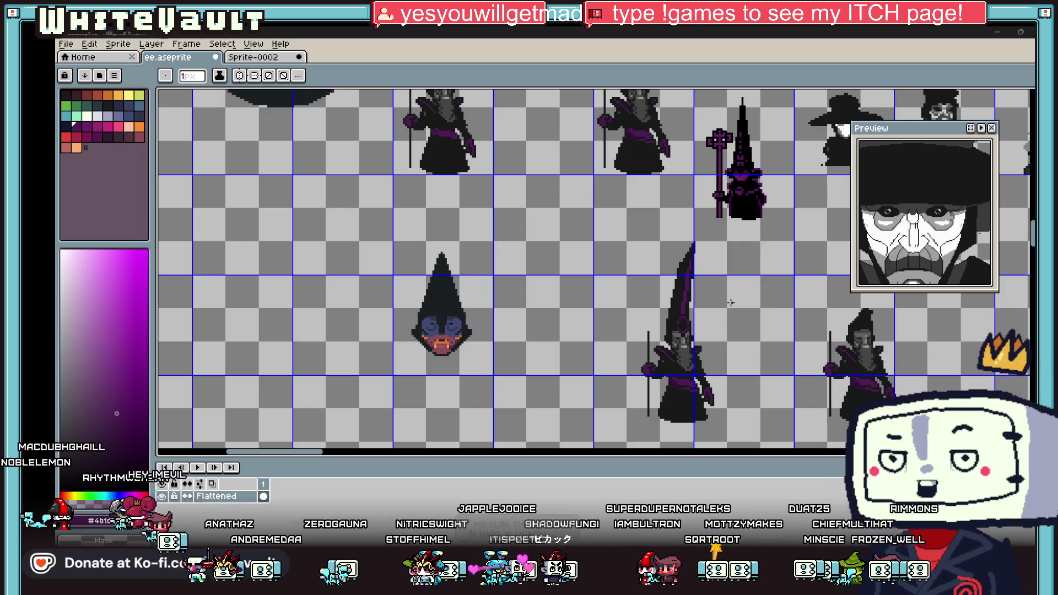
pyautogui.scroll(1, 727, 409)
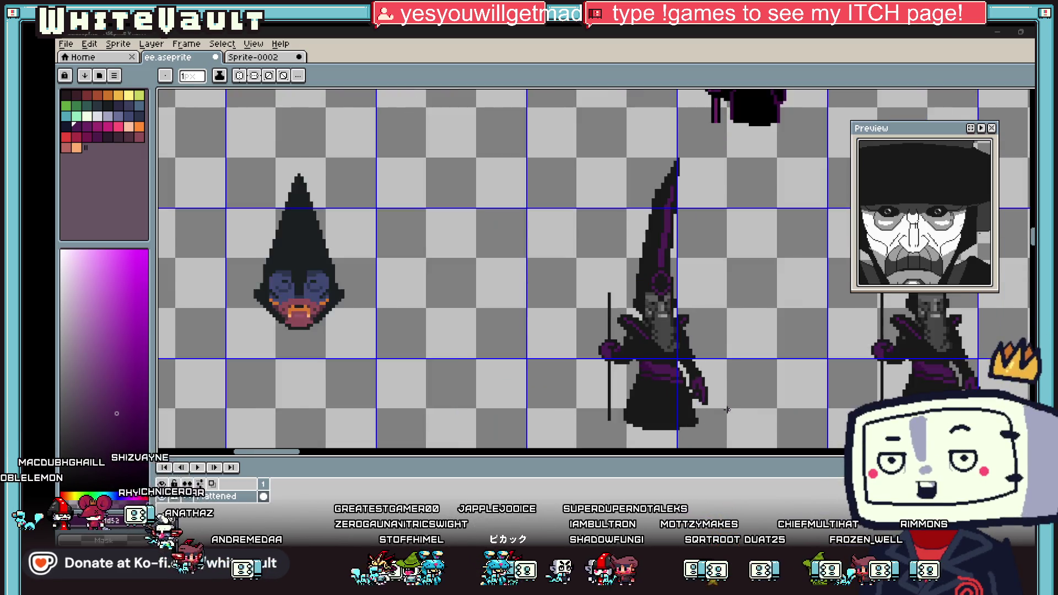
pyautogui.scroll(1, 606, 353)
pyautogui.scroll(3, 592, 329)
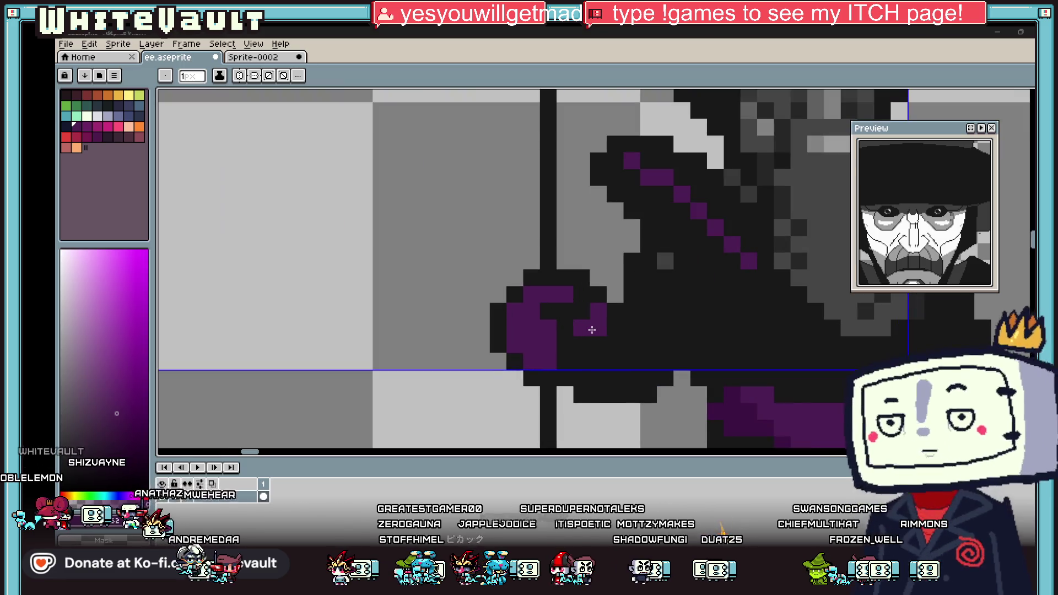
pyautogui.click(592, 329)
pyautogui.press('alt')
pyautogui.click(619, 326)
pyautogui.click(602, 342)
pyautogui.keyDown('alt'); pyautogui.click(619, 306); pyautogui.keyUp('alt')
pyautogui.click(597, 328)
pyautogui.click(581, 327)
pyautogui.keyDown('alt'); pyautogui.click(568, 296); pyautogui.keyUp('alt')
# Add one more purple pixel, then blacken the stray purple pixels on the hand
pyautogui.scroll(-3, 668, 341)
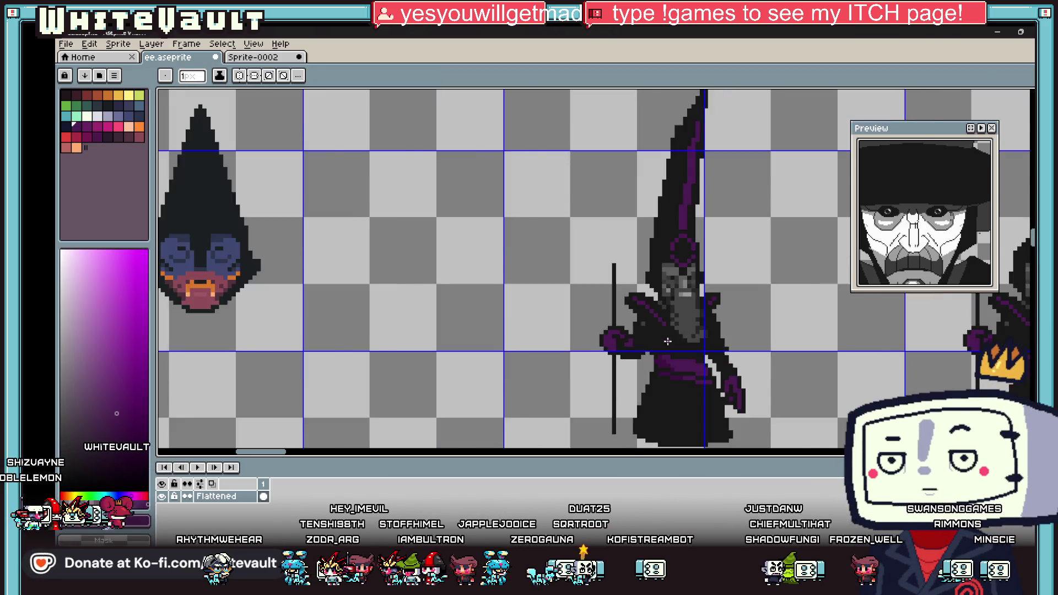
pyautogui.scroll(-2, 668, 341)
pyautogui.scroll(5, 580, 341)
pyautogui.click(580, 341)
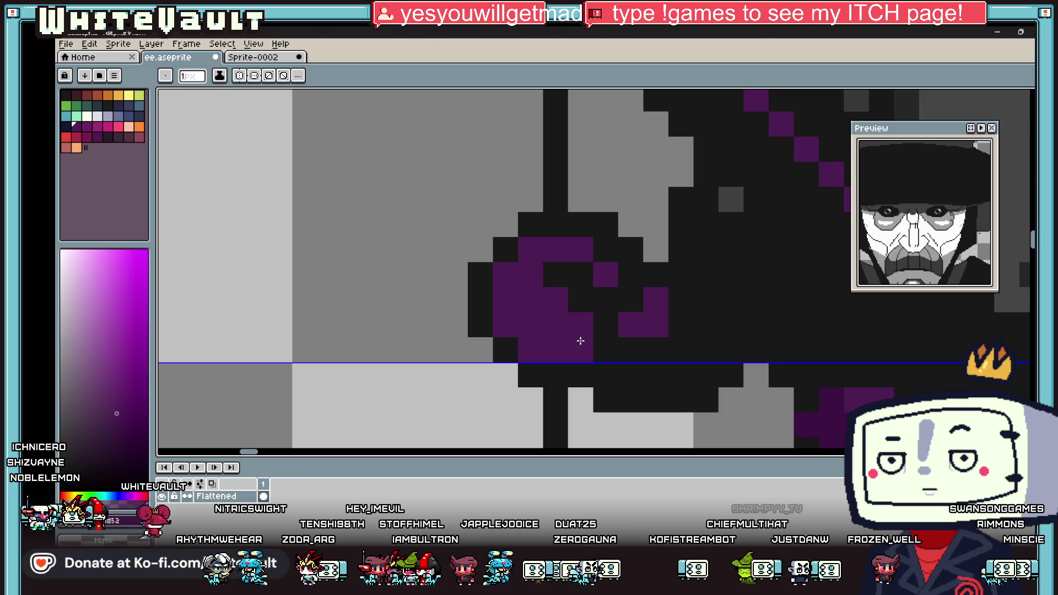
pyautogui.press('x')
pyautogui.click(556, 354)
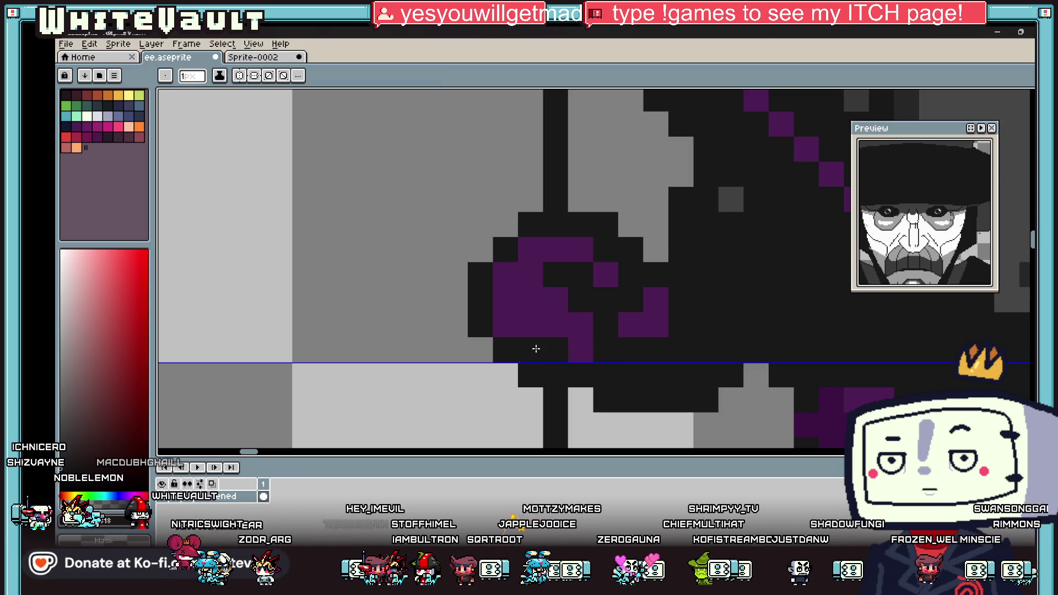
pyautogui.click(534, 347)
pyautogui.click(498, 333)
# Zoom in and out to review the hand, then switch to the Move tool
pyautogui.scroll(-3, 664, 337)
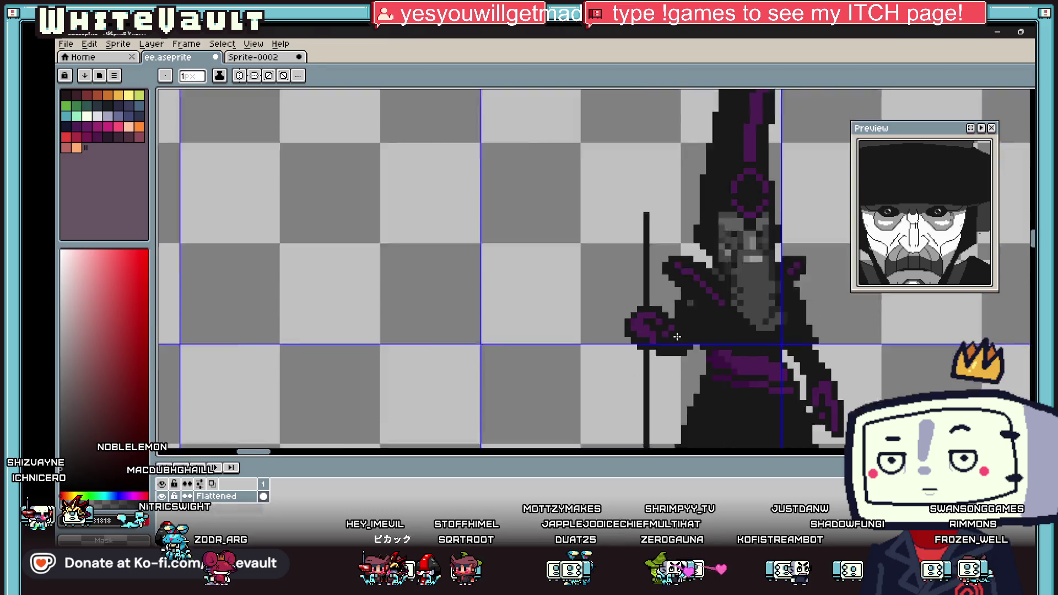
pyautogui.scroll(3, 647, 339)
pyautogui.scroll(1, 648, 339)
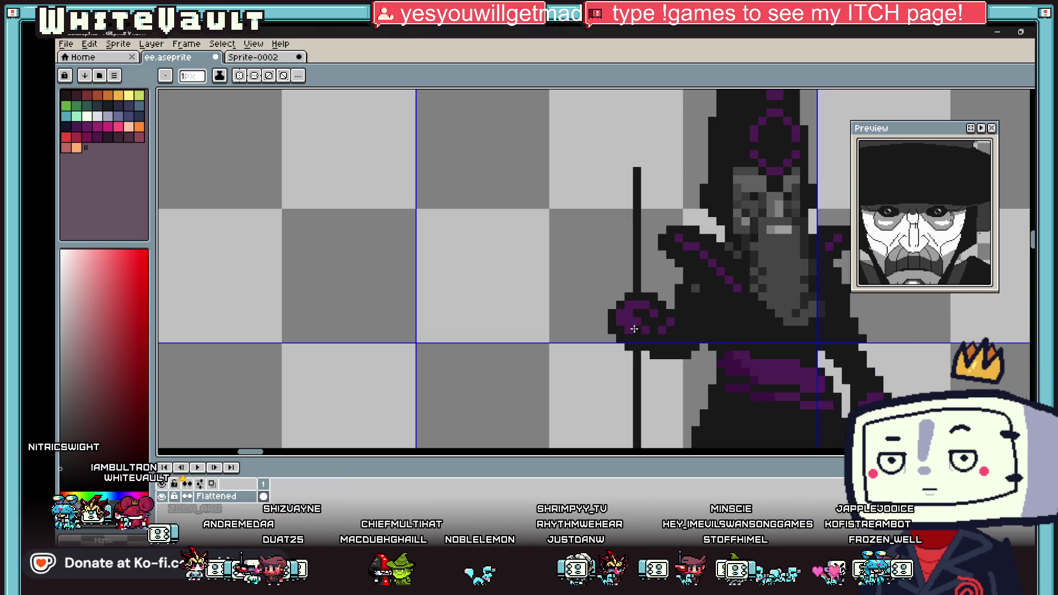
pyautogui.scroll(3, 670, 311)
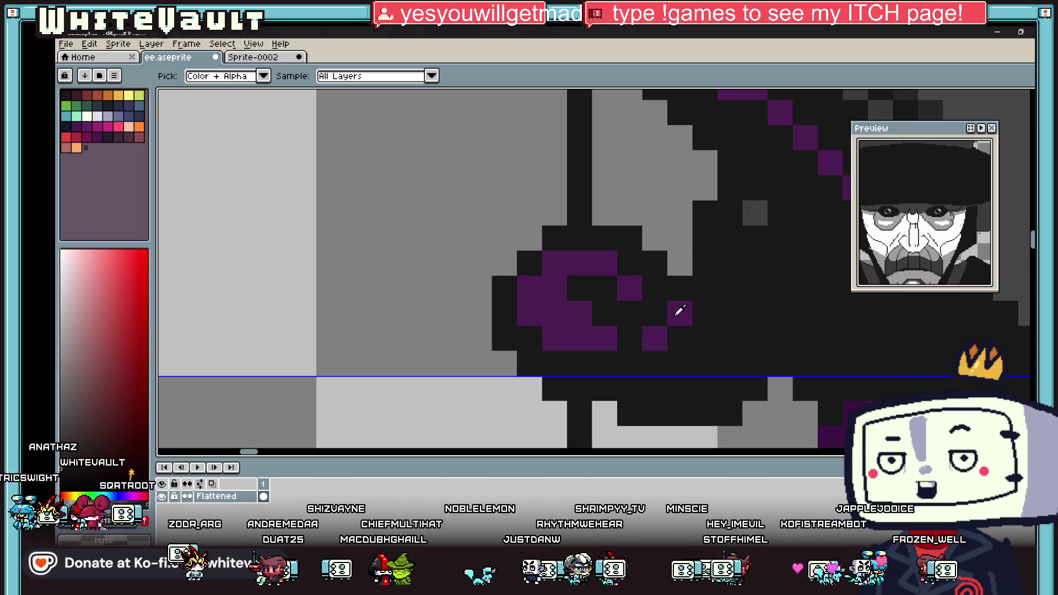
pyautogui.scroll(-3, 681, 333)
pyautogui.scroll(3, 638, 276)
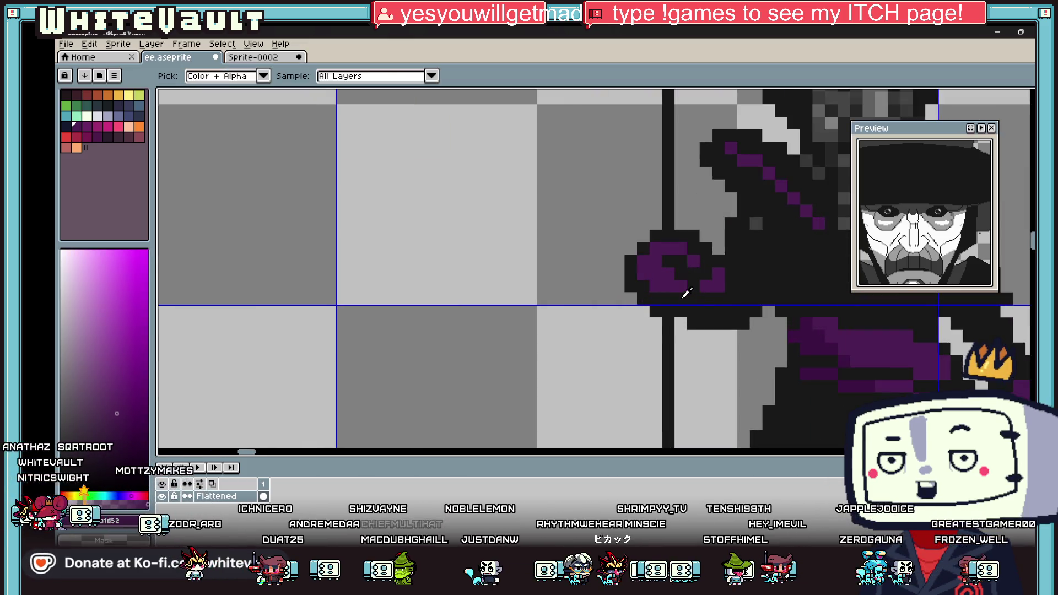
pyautogui.scroll(-3, 638, 276)
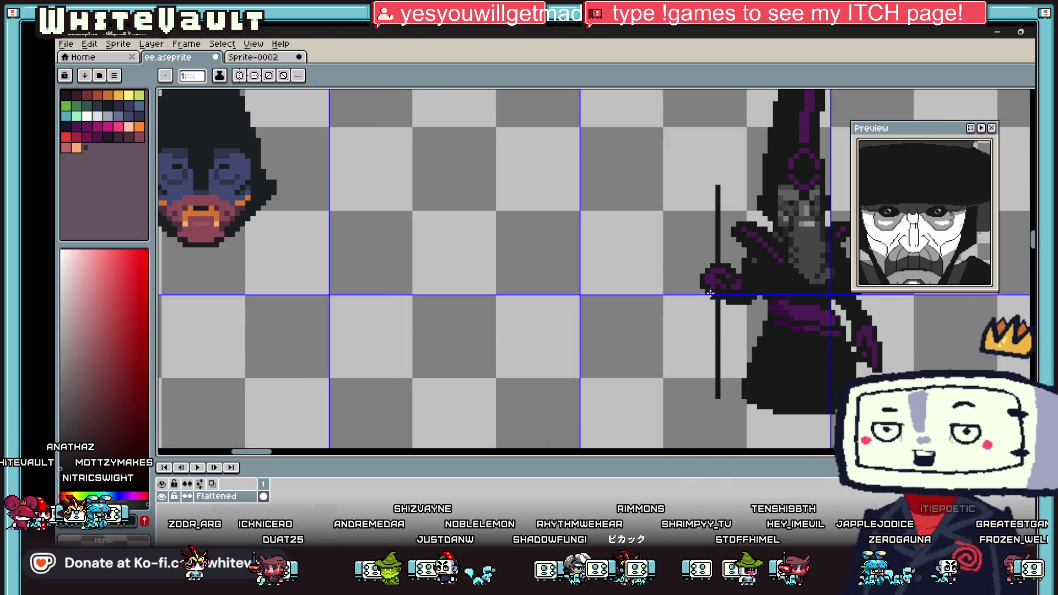
pyautogui.scroll(3, 760, 266)
pyautogui.scroll(-2, 760, 266)
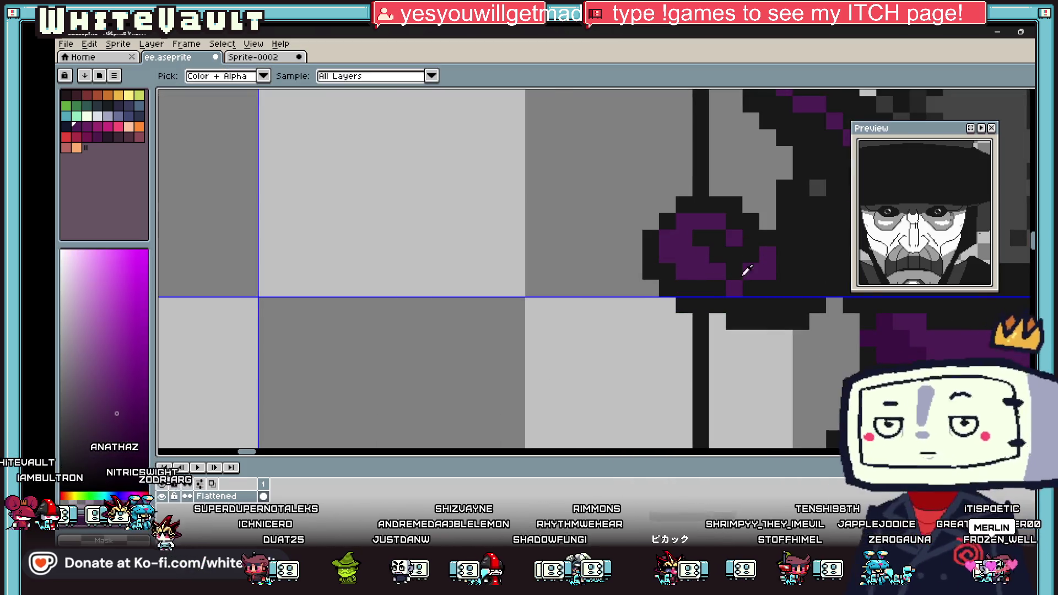
pyautogui.scroll(1, 759, 272)
pyautogui.scroll(-3, 791, 269)
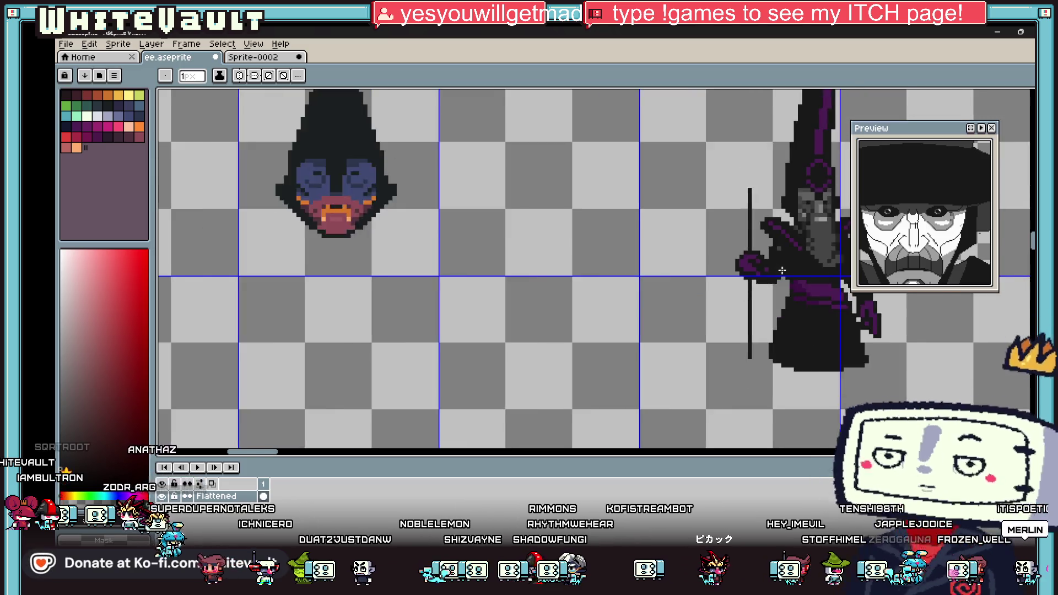
pyautogui.scroll(1, 810, 252)
pyautogui.press('v')
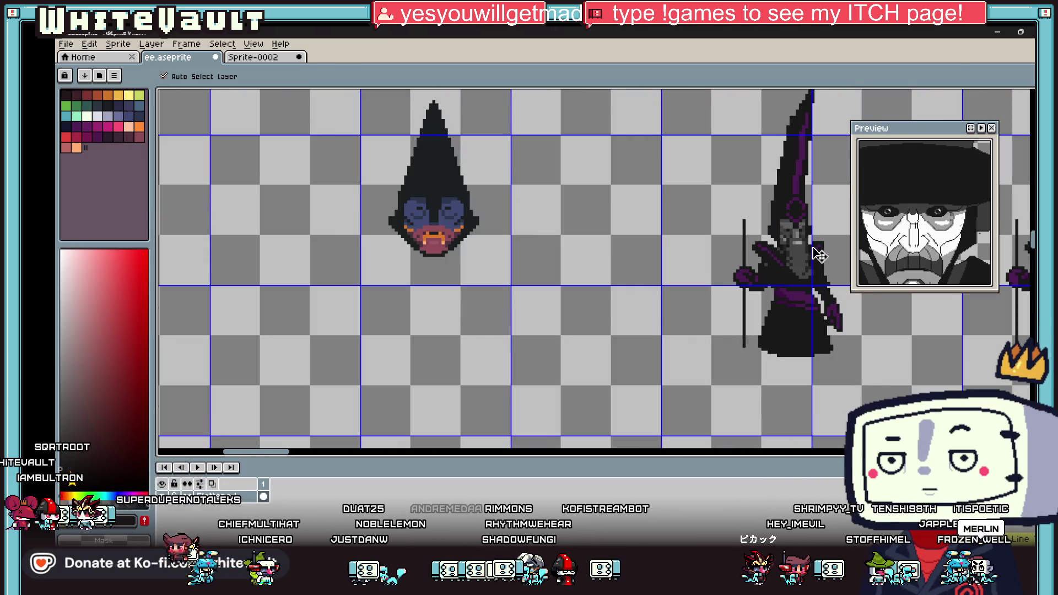
pyautogui.press('b')
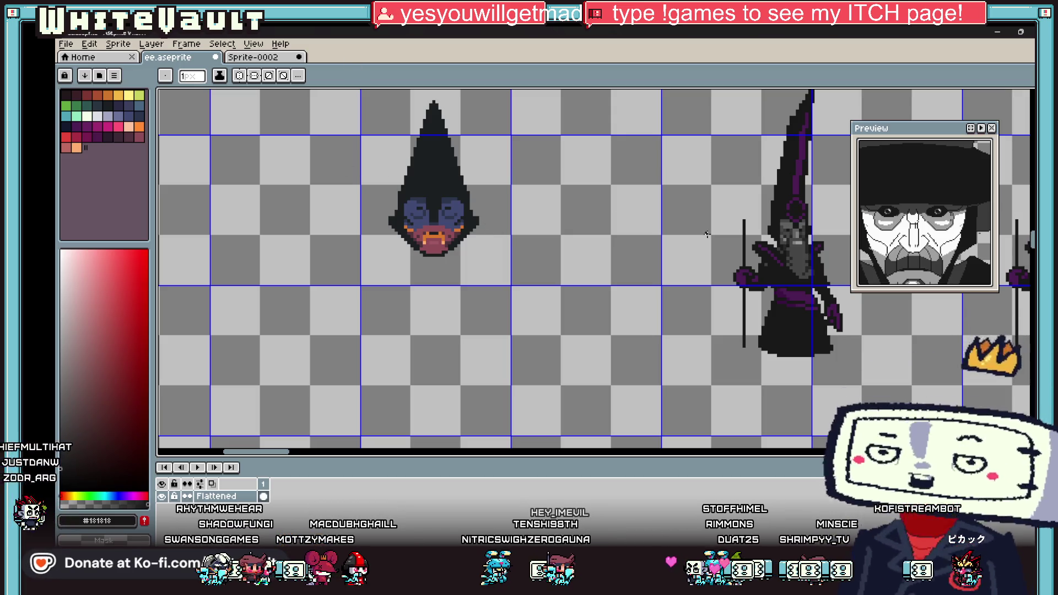
pyautogui.scroll(-1, 801, 235)
pyautogui.scroll(-2, 799, 225)
pyautogui.scroll(2, 799, 225)
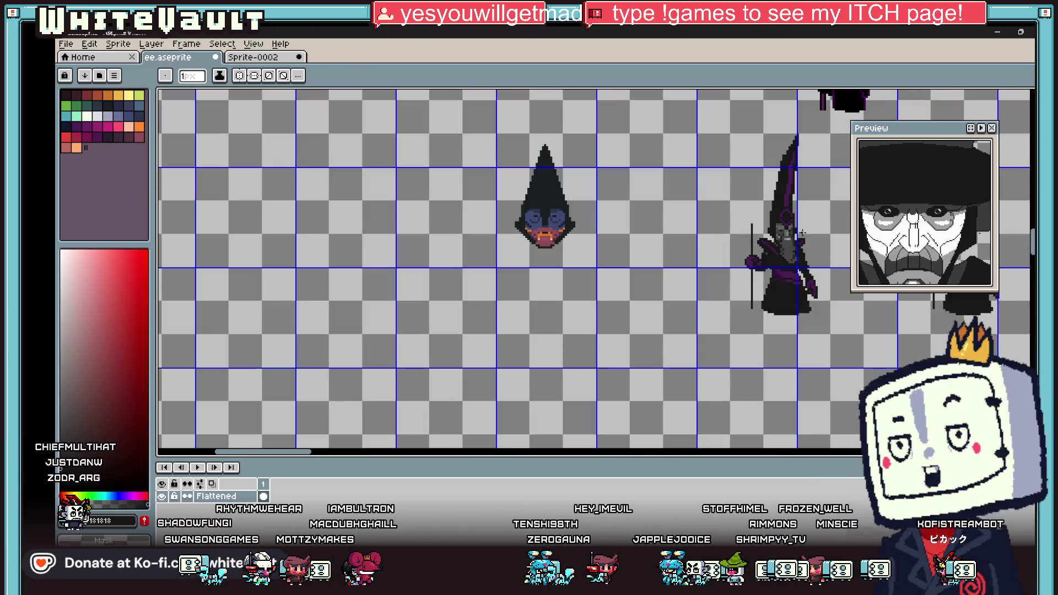
pyautogui.moveTo(303, 451); pyautogui.dragTo(349, 455)
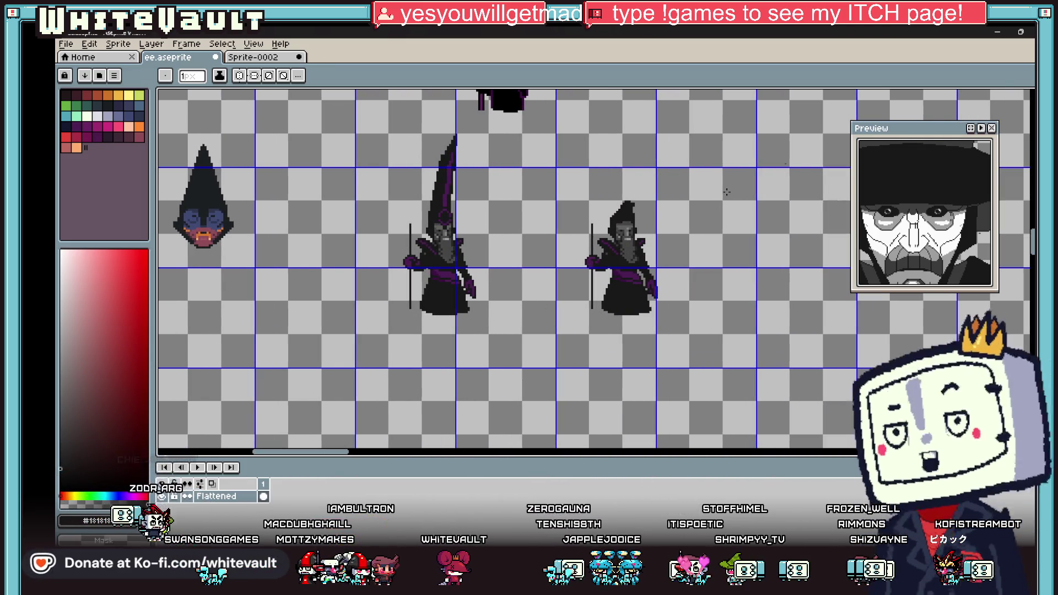
pyautogui.press('m')
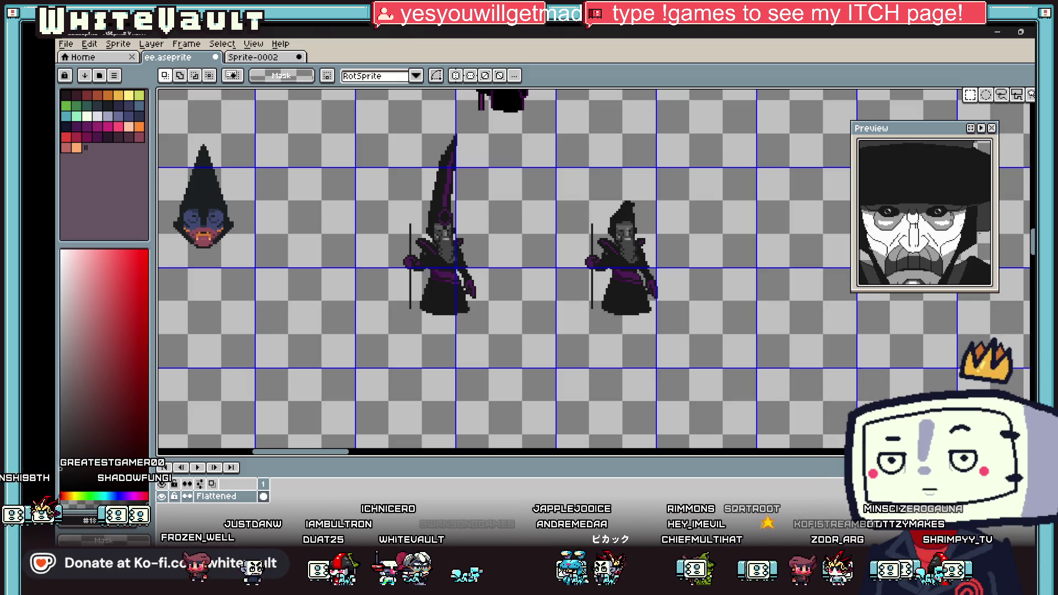
pyautogui.scroll(-2, 541, 255)
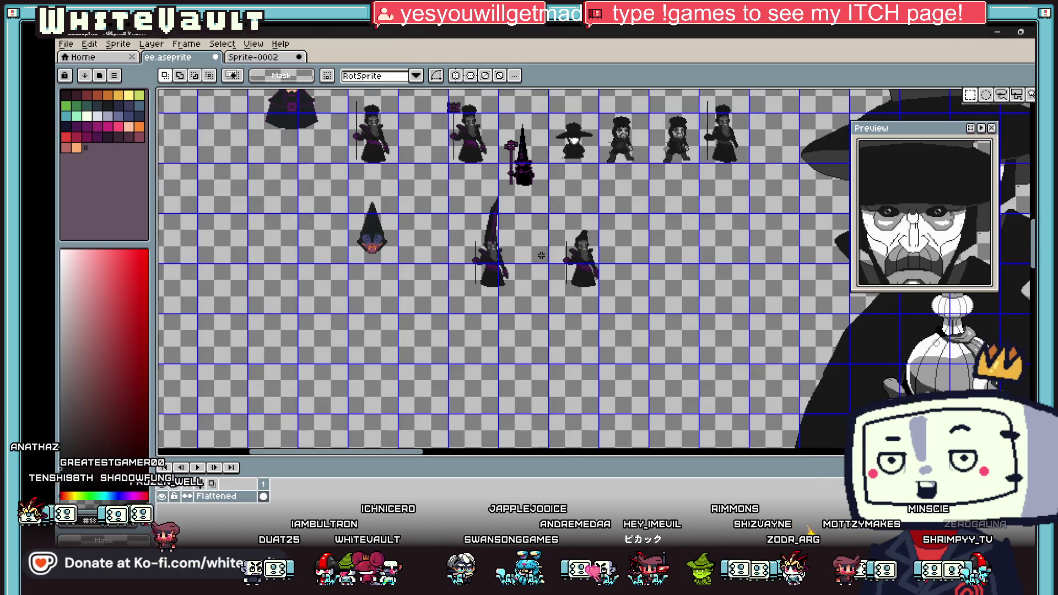
pyautogui.scroll(2, 478, 206)
pyautogui.scroll(-2, 522, 200)
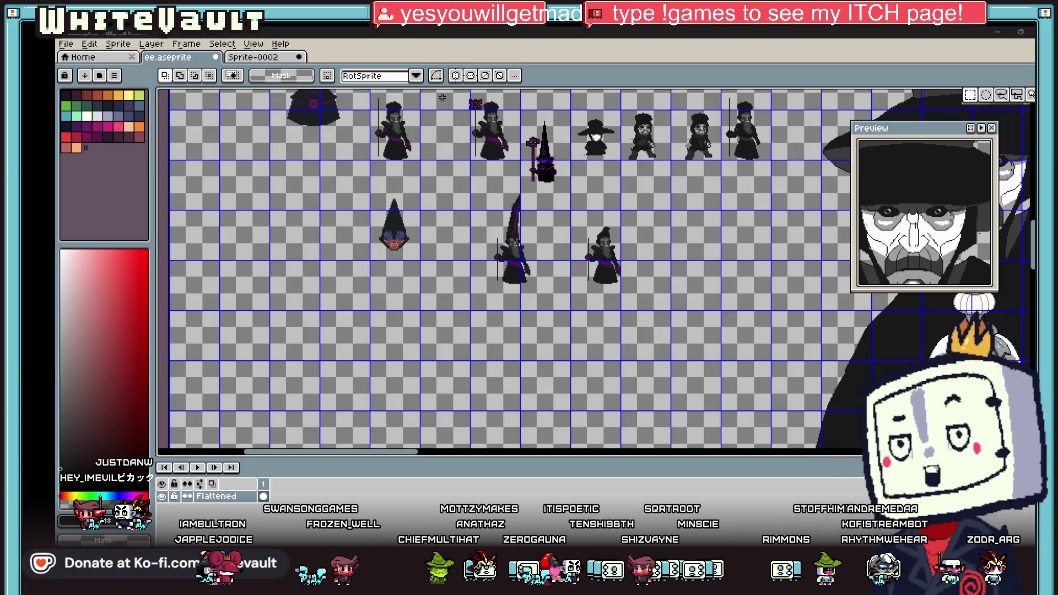
pyautogui.scroll(4, 523, 182)
pyautogui.scroll(2, 528, 199)
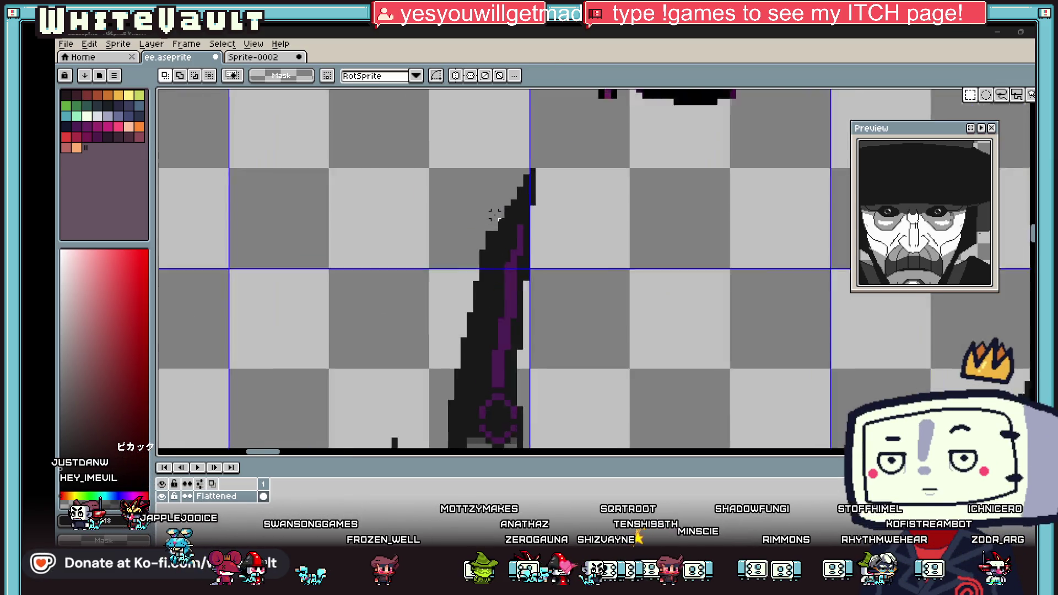
# Pick black with the eyedropper and pencil, framing the blank area beside the tall wizard's hood
pyautogui.press('i')
pyautogui.press('b')
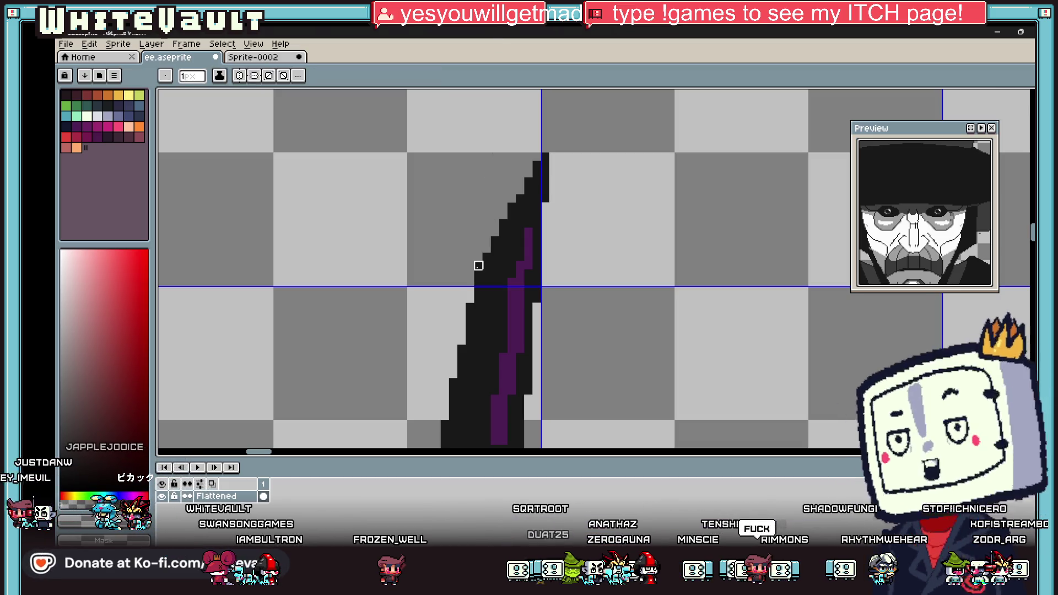
pyautogui.scroll(-5, 480, 267)
pyautogui.scroll(4, 593, 287)
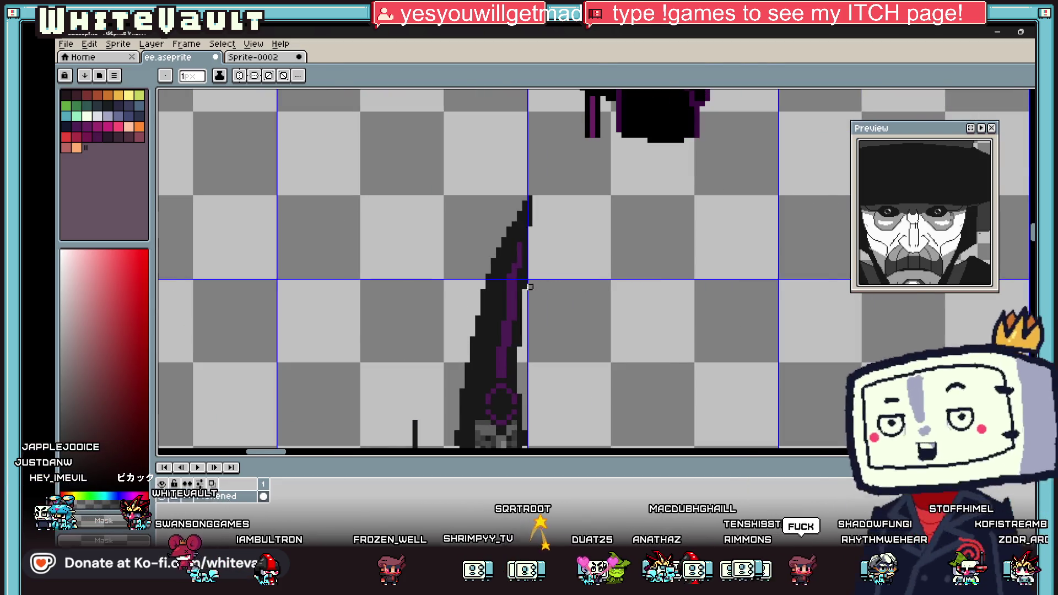
pyautogui.scroll(1, 562, 283)
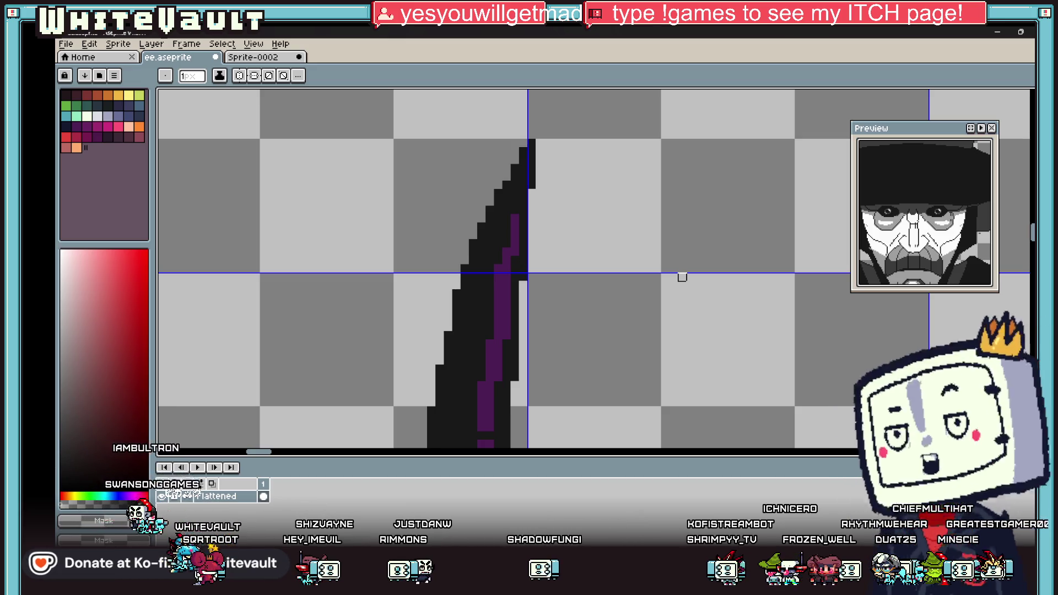
pyautogui.scroll(-2, 623, 235)
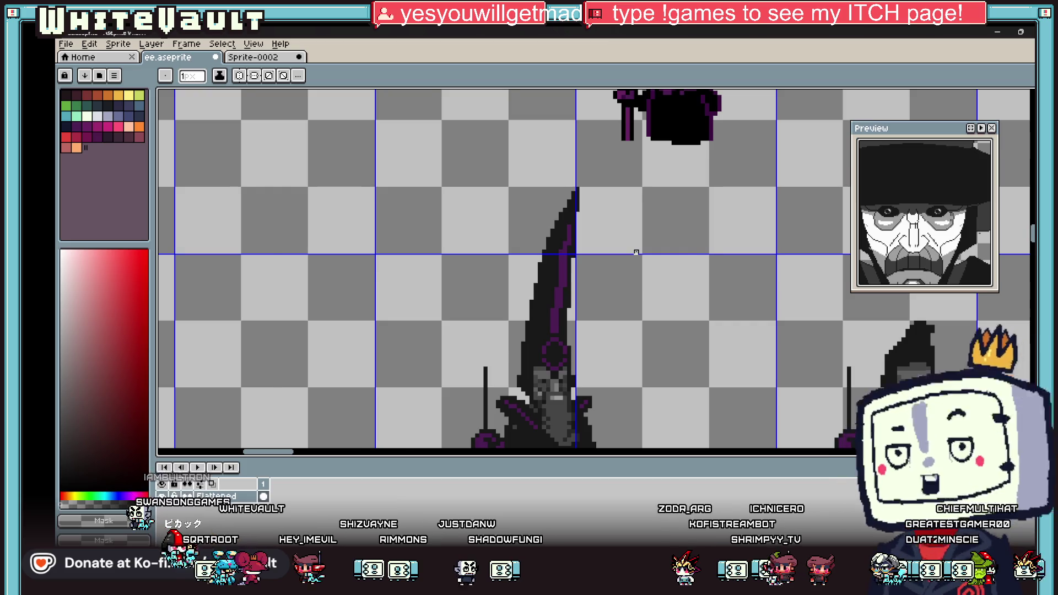
pyautogui.scroll(-3, 636, 252)
pyautogui.scroll(2, 630, 273)
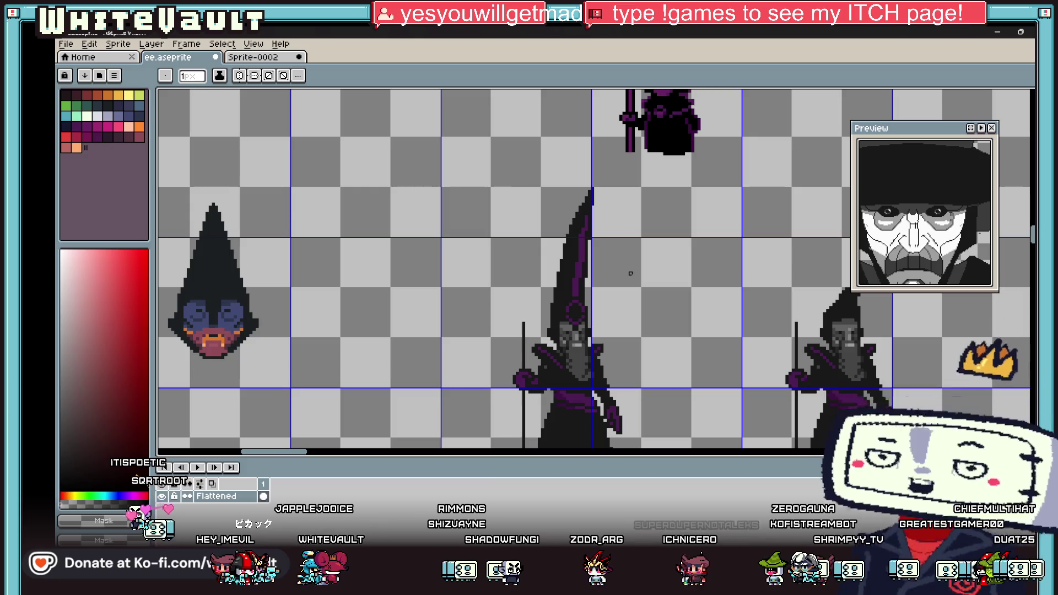
pyautogui.scroll(1, 417, 214)
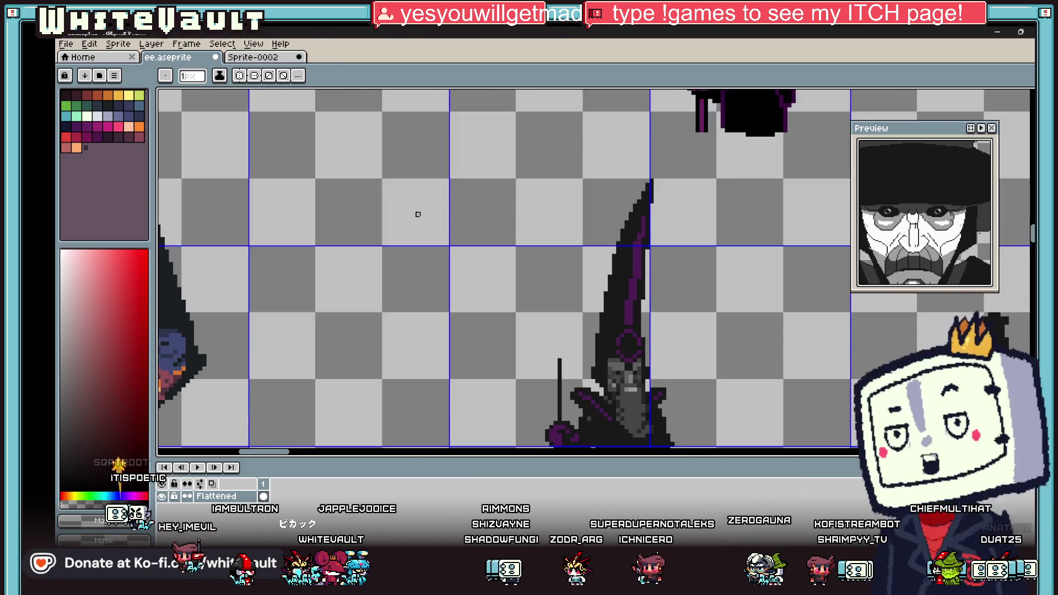
pyautogui.scroll(1, 417, 214)
# Draw three horizontal black strokes and a short diagonal mark left of the hood, then undo the last one
pyautogui.moveTo(358, 157); pyautogui.dragTo(576, 152)
pyautogui.moveTo(360, 166); pyautogui.dragTo(523, 167)
pyautogui.moveTo(359, 173); pyautogui.dragTo(514, 173)
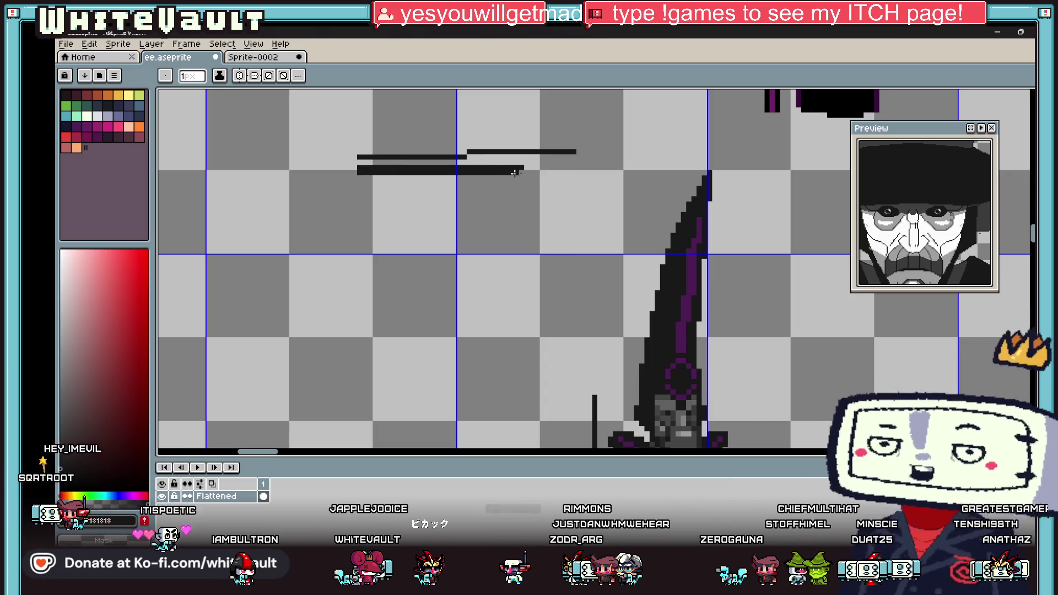
pyautogui.moveTo(384, 124); pyautogui.dragTo(395, 147)
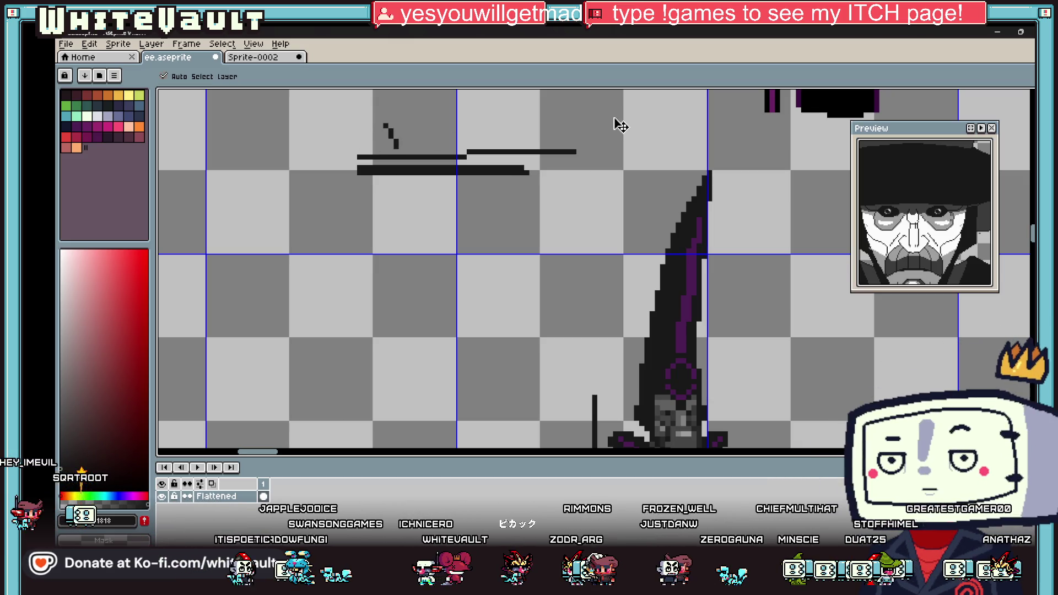
pyautogui.hotkey('ctrl', 'z')
pyautogui.hotkey('ctrl', 'z')
pyautogui.hotkey('ctrl', 'z')
pyautogui.hotkey('ctrl', 'z')
# Marquee-select the tall pointed-hood wizard sprite on the canvas
pyautogui.scroll(-3, 659, 368)
pyautogui.scroll(-2, 660, 368)
pyautogui.scroll(1, 659, 368)
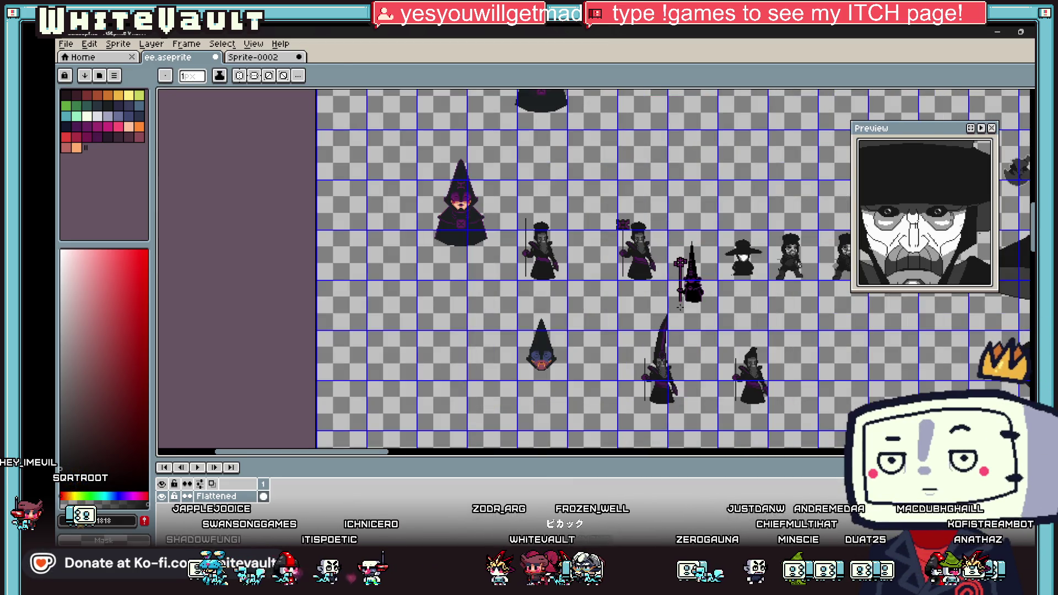
pyautogui.scroll(2, 653, 408)
pyautogui.press('m')
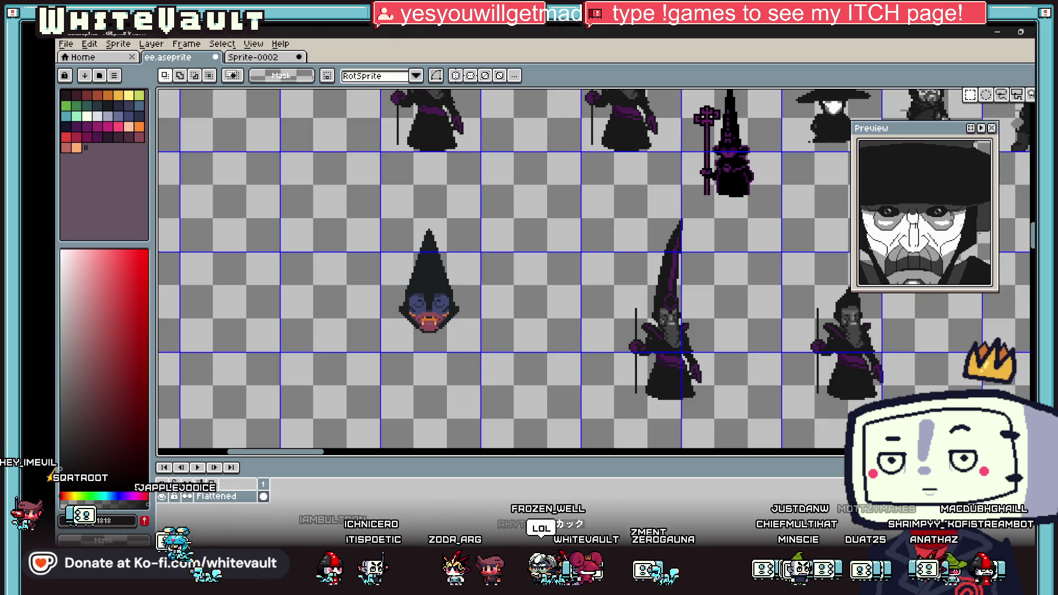
pyautogui.moveTo(625, 215); pyautogui.dragTo(722, 429)
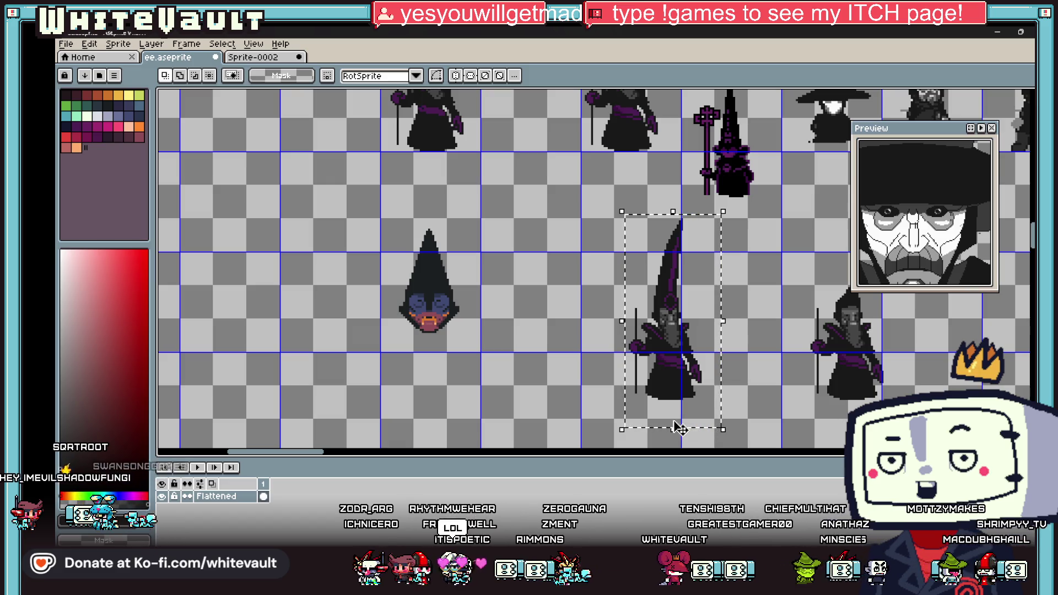
pyautogui.scroll(-2, 661, 385)
pyautogui.scroll(2, 649, 346)
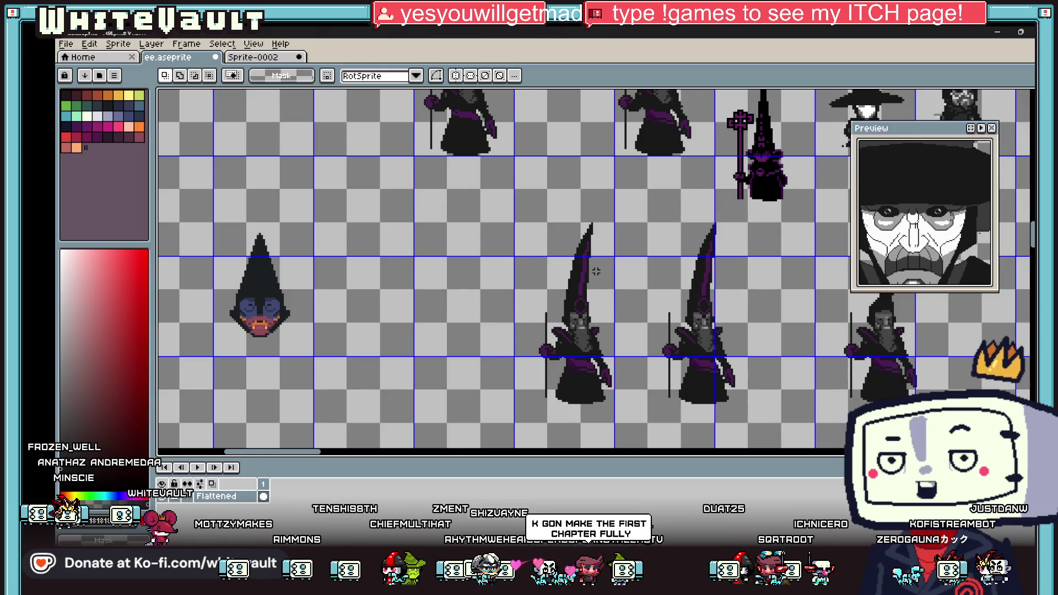
# Shift the middle wizard sprite left and drop it, clearing the selection
pyautogui.scroll(-2, 529, 221)
pyautogui.scroll(2, 545, 231)
pyautogui.moveTo(537, 226)
pyautogui.mouseDown()
pyautogui.moveTo(651, 438)
pyautogui.moveTo(639, 405)
pyautogui.moveTo(526, 405)
pyautogui.moveTo(536, 402)
pyautogui.mouseUp()
pyautogui.scroll(2, 526, 405)
pyautogui.scroll(-3, 530, 366)
pyautogui.scroll(3, 507, 354)
pyautogui.hotkey('ctrl', 'd')
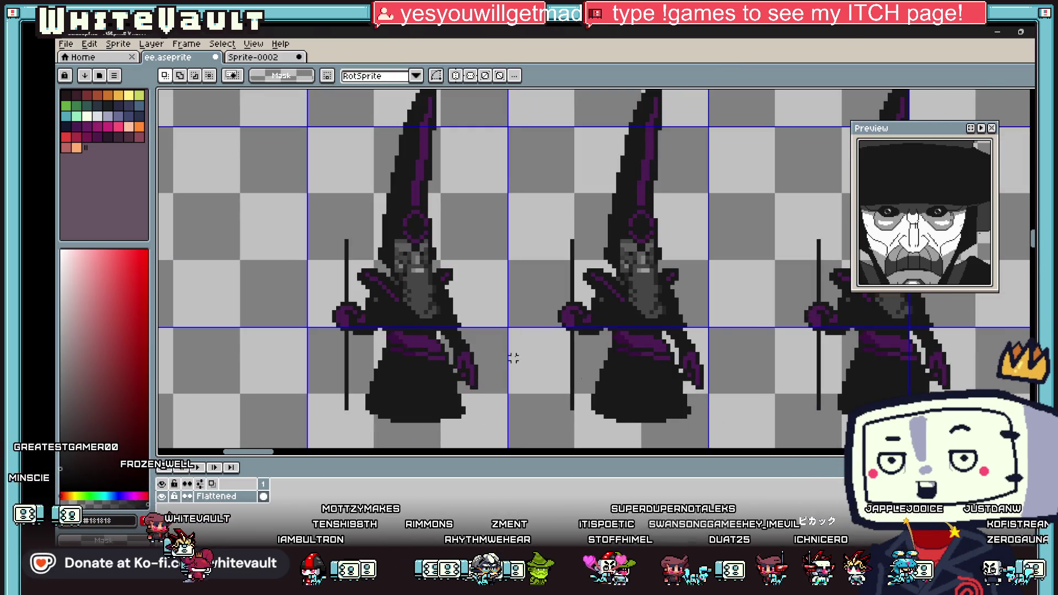
pyautogui.scroll(-1, 386, 269)
pyautogui.scroll(2, 386, 268)
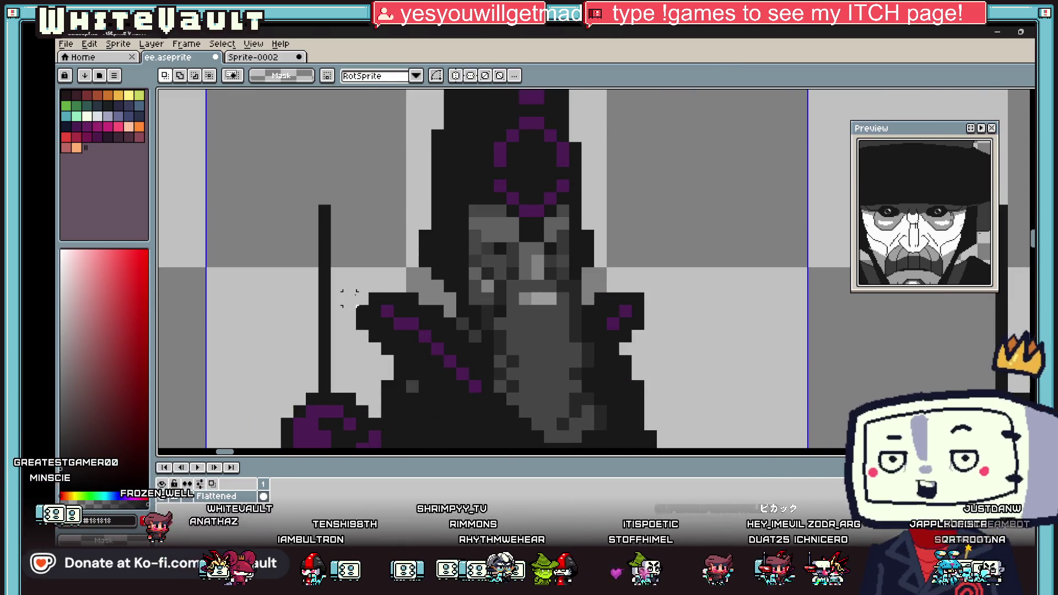
# Paint a dark diagonal shading stroke across the wizard's left shoulder
pyautogui.press('i')
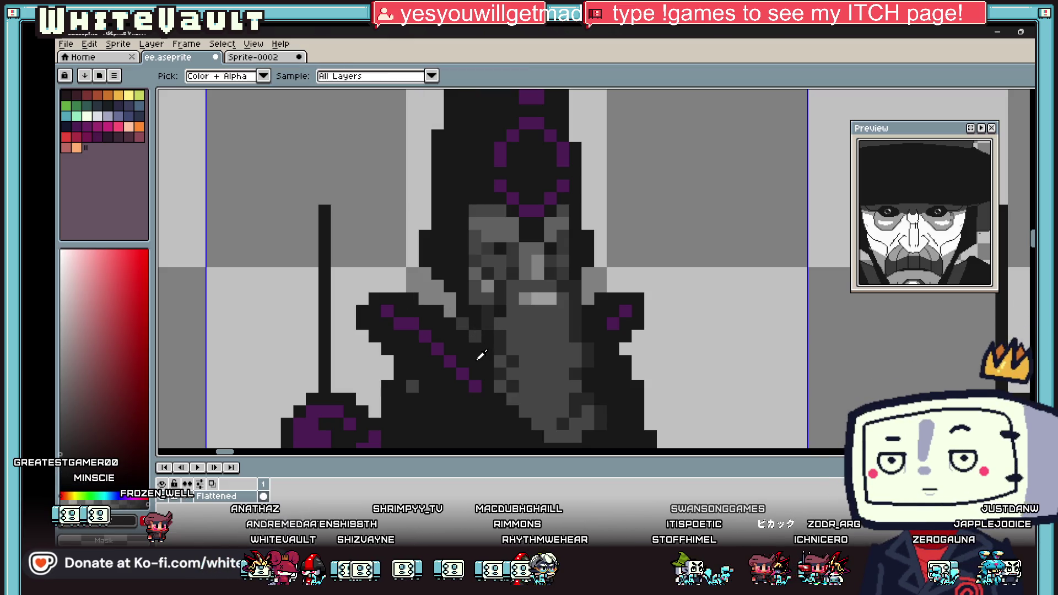
pyautogui.press('b')
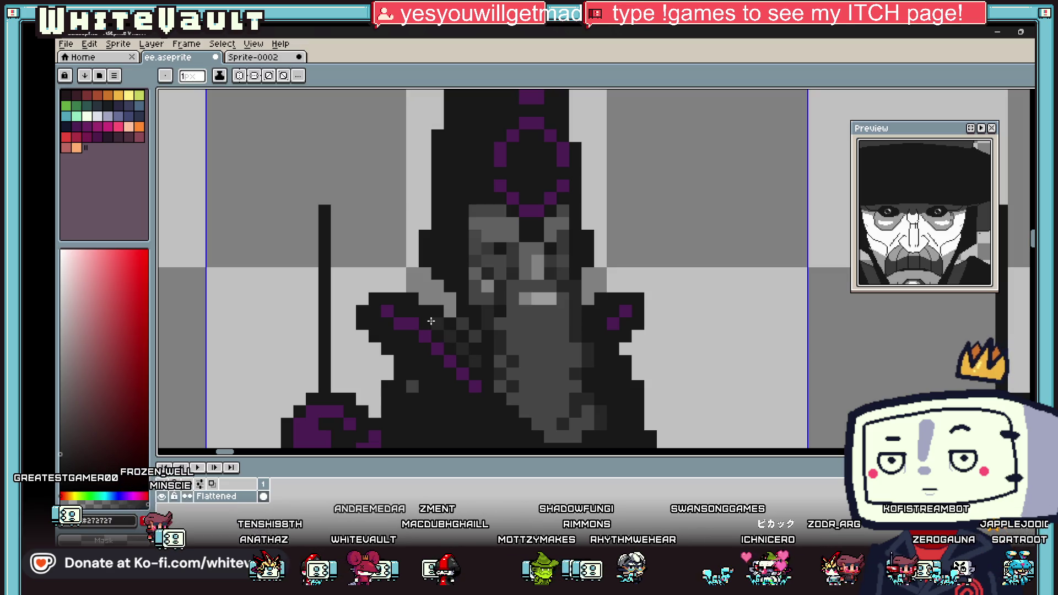
pyautogui.moveTo(370, 303)
pyautogui.mouseDown()
pyautogui.moveTo(362, 286)
pyautogui.moveTo(376, 273)
pyautogui.moveTo(416, 261)
pyautogui.mouseUp()
pyautogui.press('g')
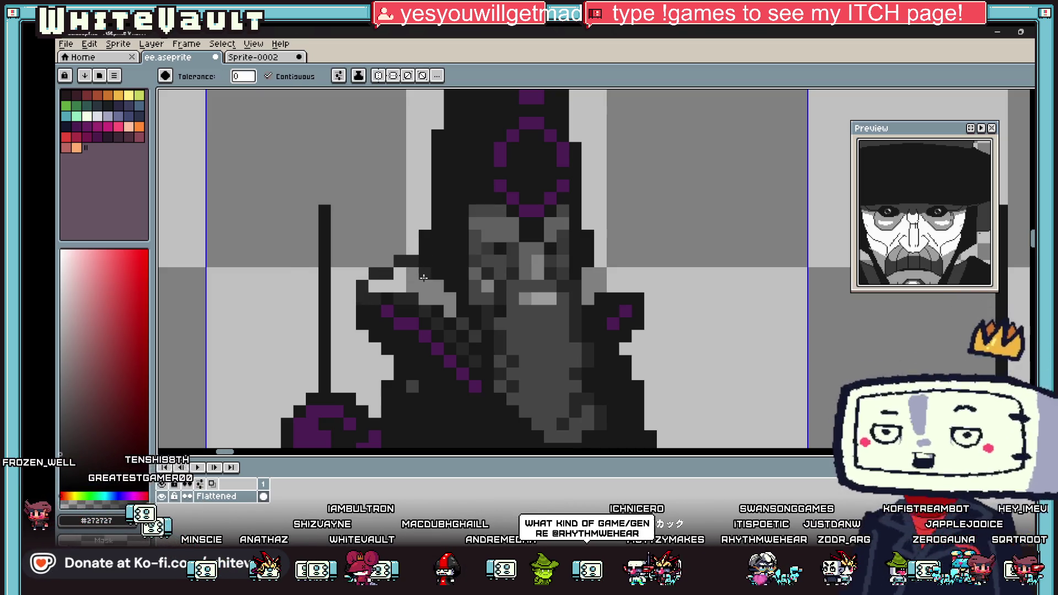
pyautogui.scroll(-4, 423, 277)
pyautogui.scroll(2, 490, 318)
pyautogui.press('v')
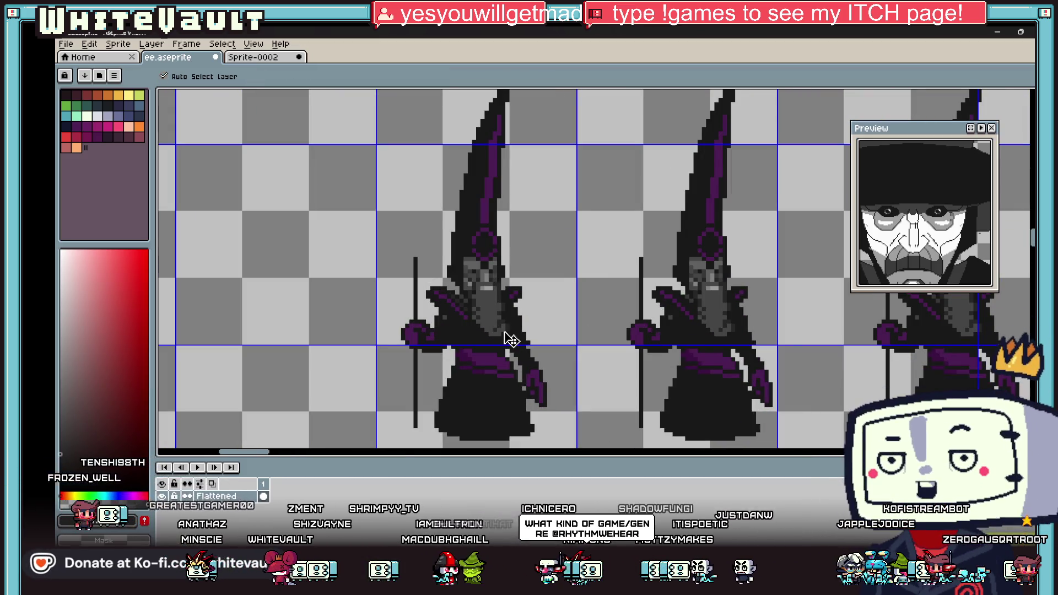
pyautogui.press('g')
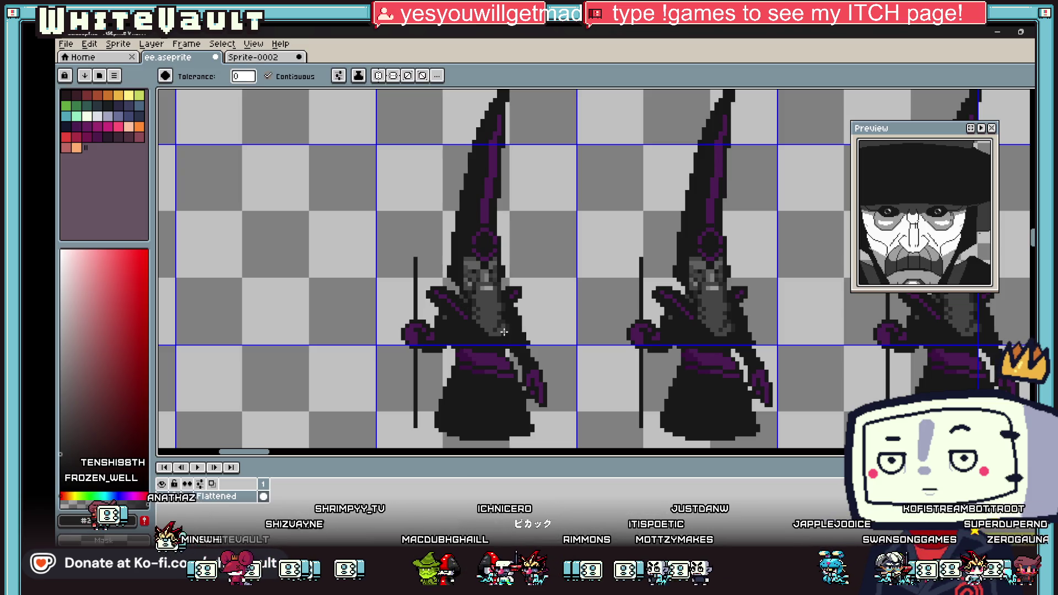
pyautogui.scroll(-2, 504, 331)
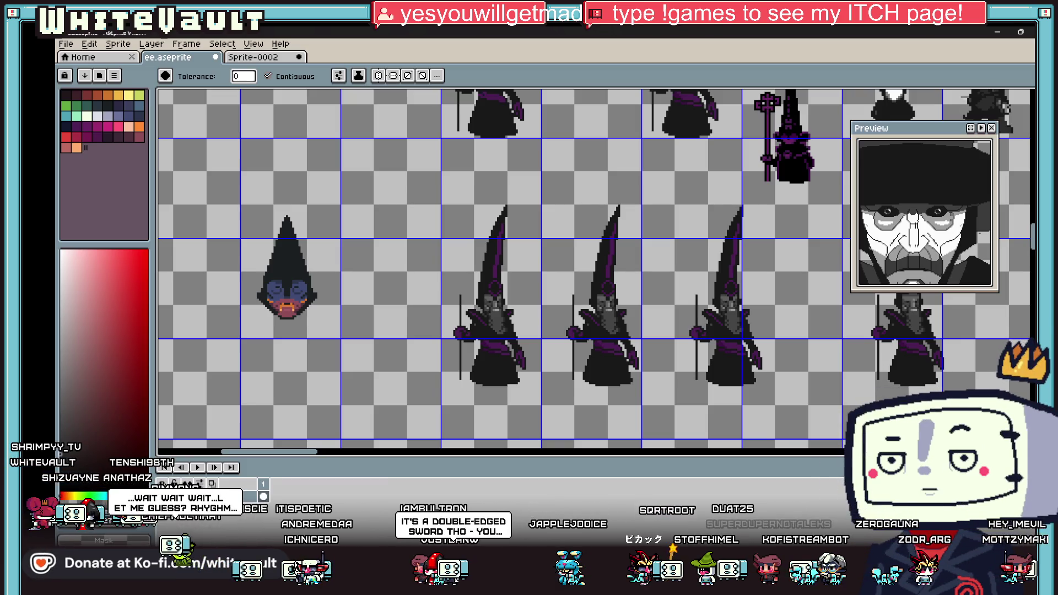
# Show the desktop briefly, then zoom and pan out to review the row of wizard sprites
pyautogui.press('super+d')
pyautogui.press('super+d')
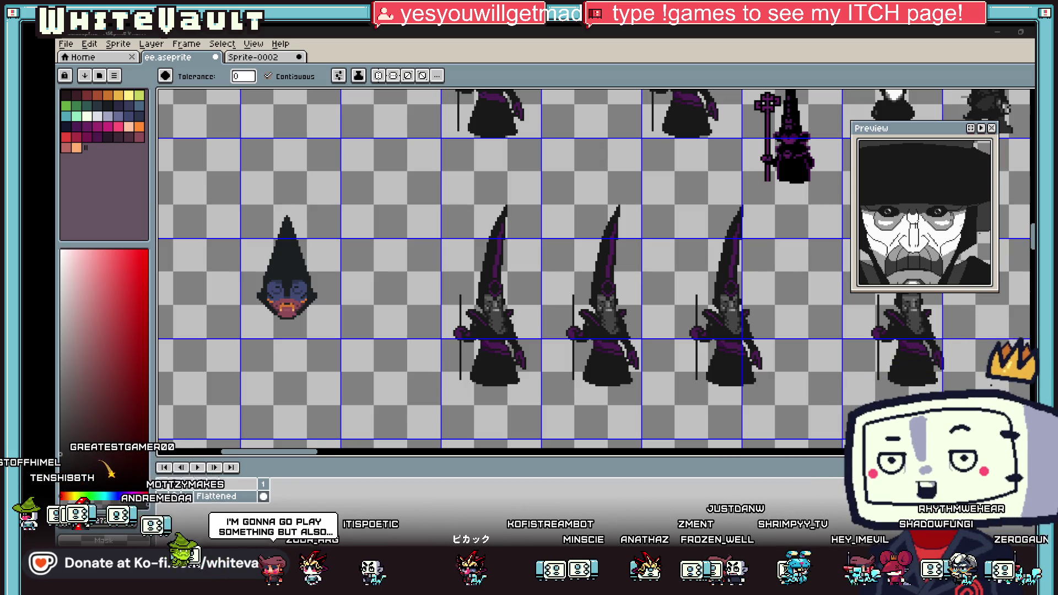
pyautogui.scroll(-2, 369, 133)
pyautogui.hscroll(2, 369, 132)
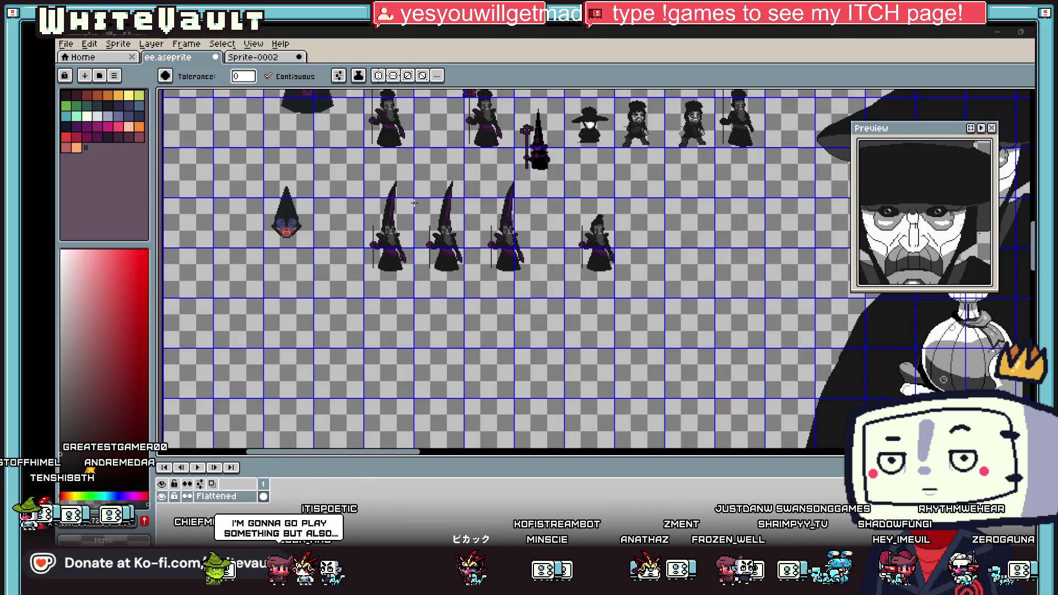
pyautogui.scroll(2, 414, 203)
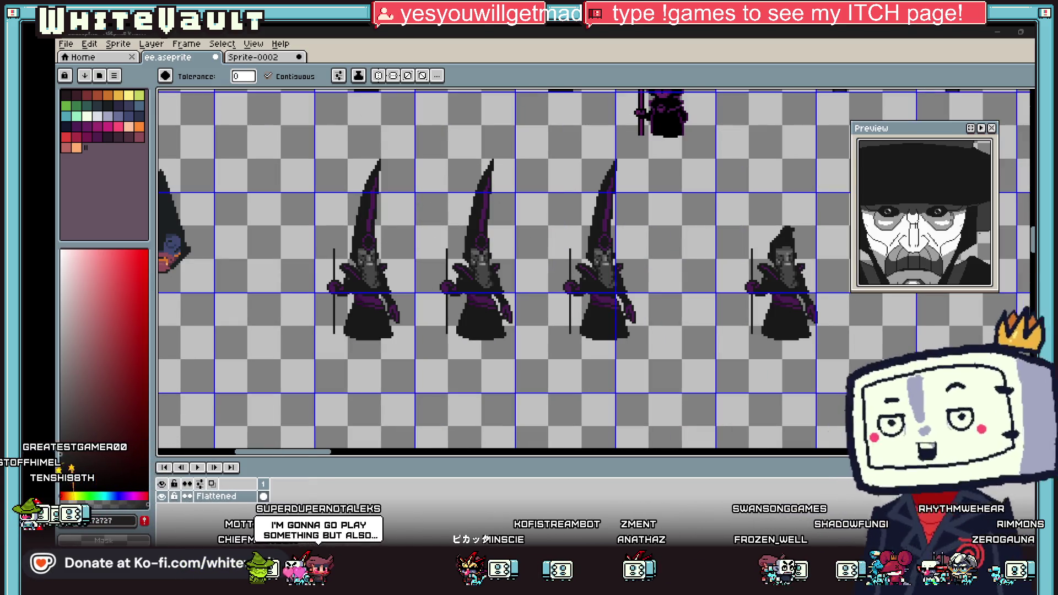
# Box-select two wizard sprites, drag them right to space them apart, then deselect
pyautogui.press('m')
pyautogui.moveTo(444, 156); pyautogui.dragTo(571, 347)
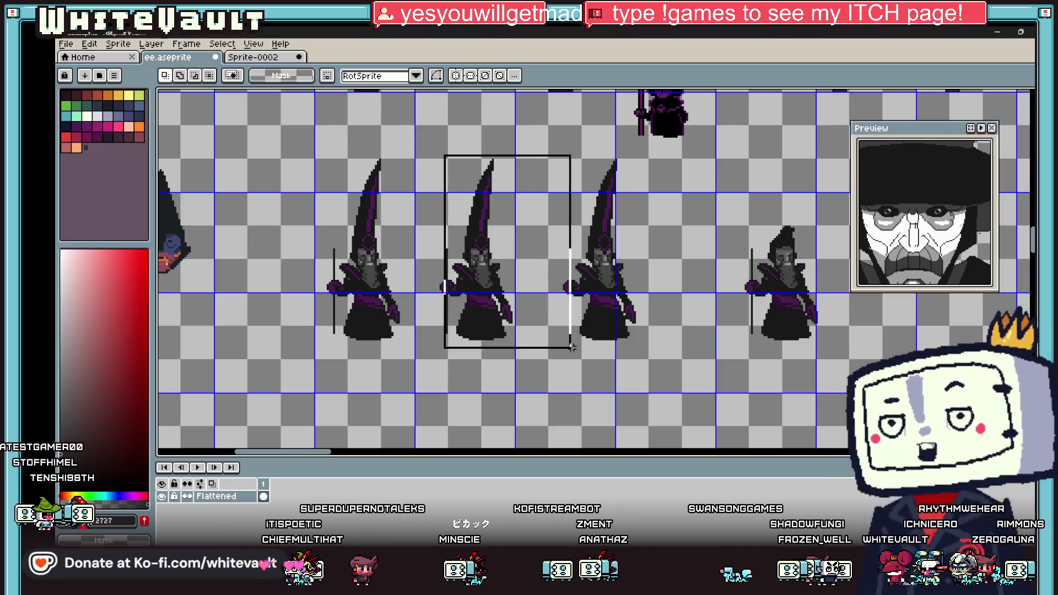
pyautogui.moveTo(422, 145); pyautogui.dragTo(643, 367)
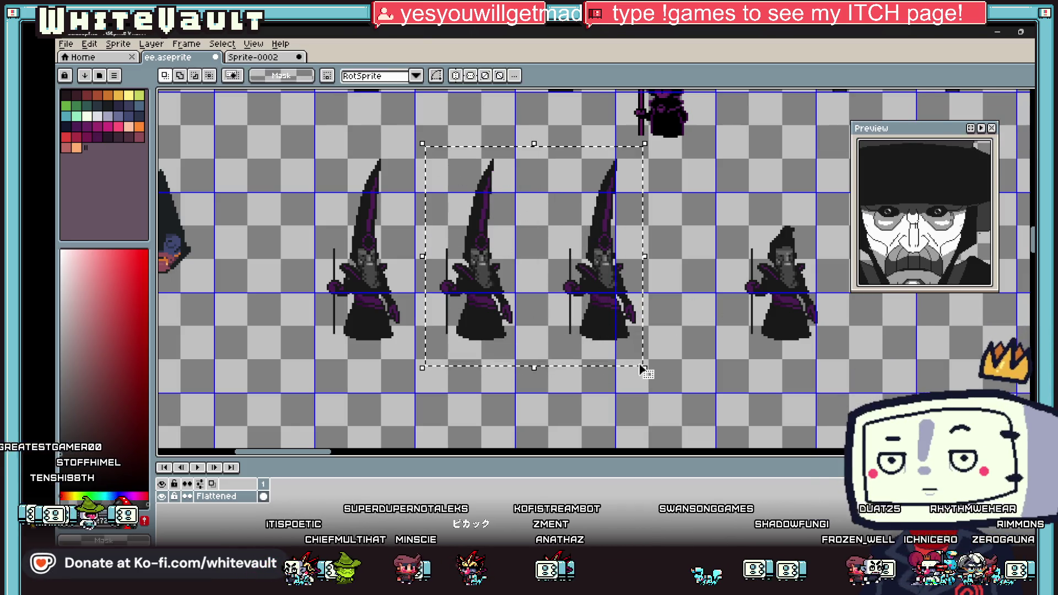
pyautogui.scroll(-2, 640, 368)
pyautogui.moveTo(544, 271); pyautogui.dragTo(762, 271)
pyautogui.scroll(2, 552, 276)
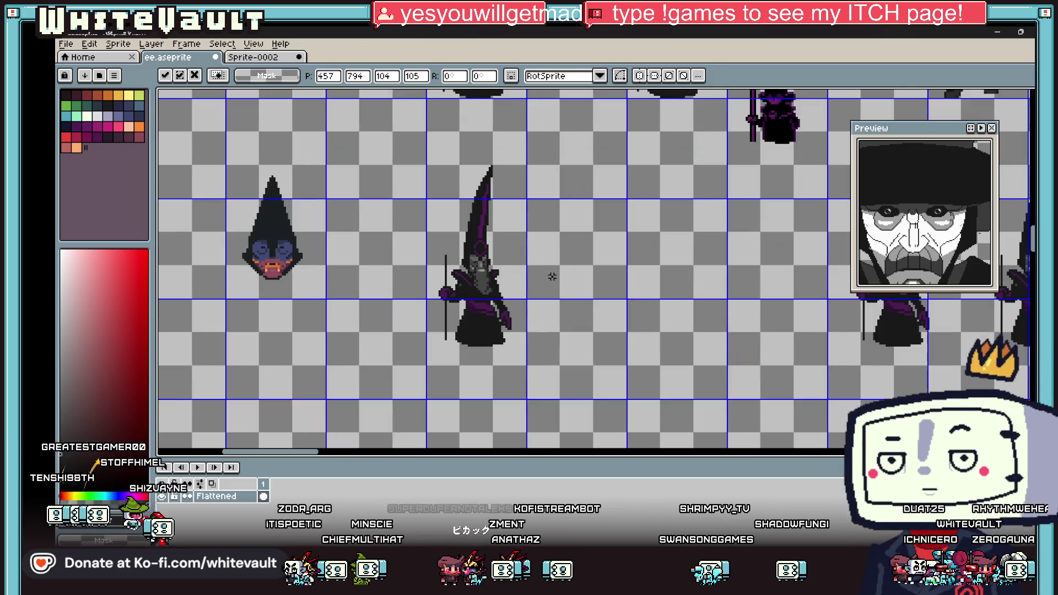
pyautogui.press('Return')
pyautogui.moveTo(377, 188); pyautogui.dragTo(567, 360)
pyautogui.click(727, 347)
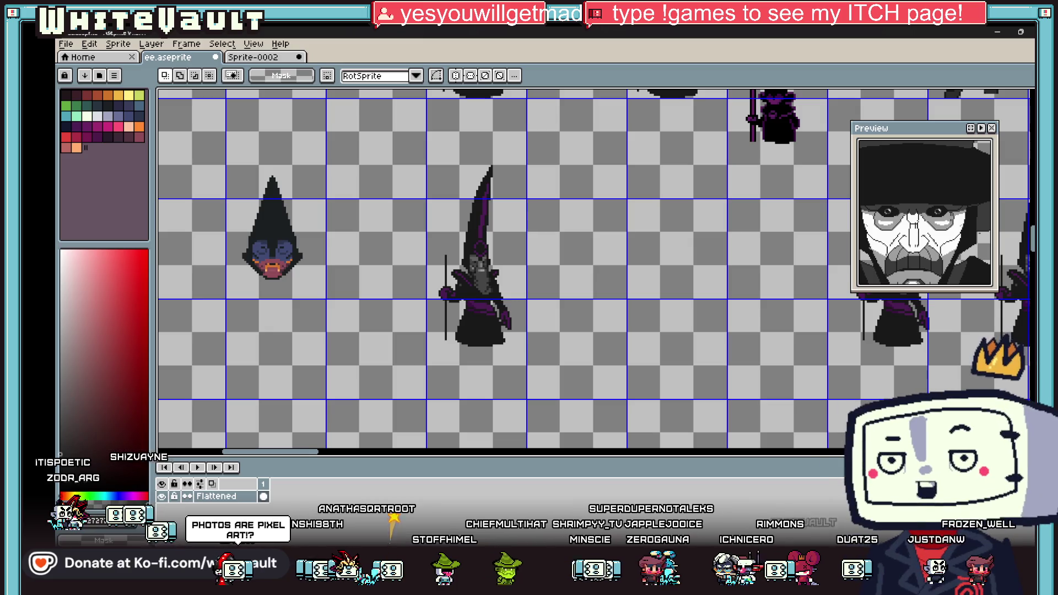
pyautogui.scroll(2, 522, 261)
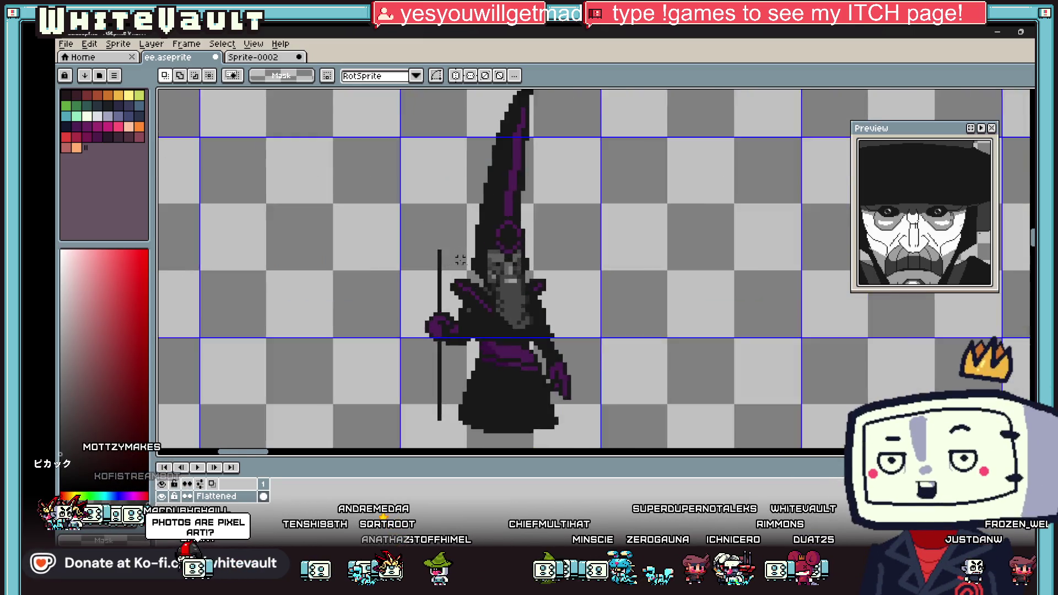
# Select the wizard's face and beard and nudge them down one pixel
pyautogui.scroll(1, 522, 261)
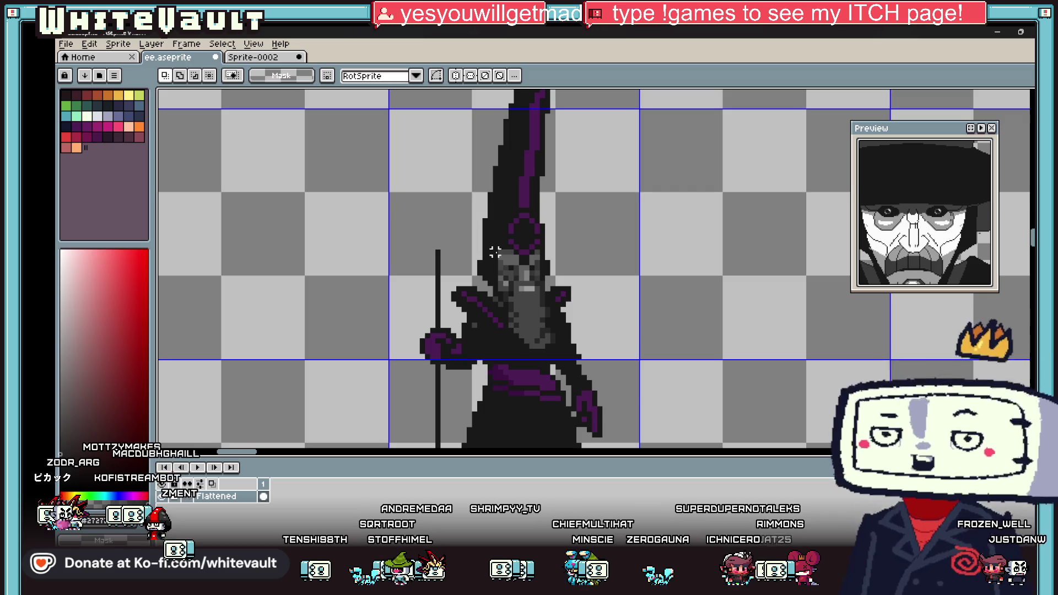
pyautogui.moveTo(491, 243)
pyautogui.mouseDown()
pyautogui.moveTo(515, 278)
pyautogui.moveTo(526, 349)
pyautogui.mouseUp()
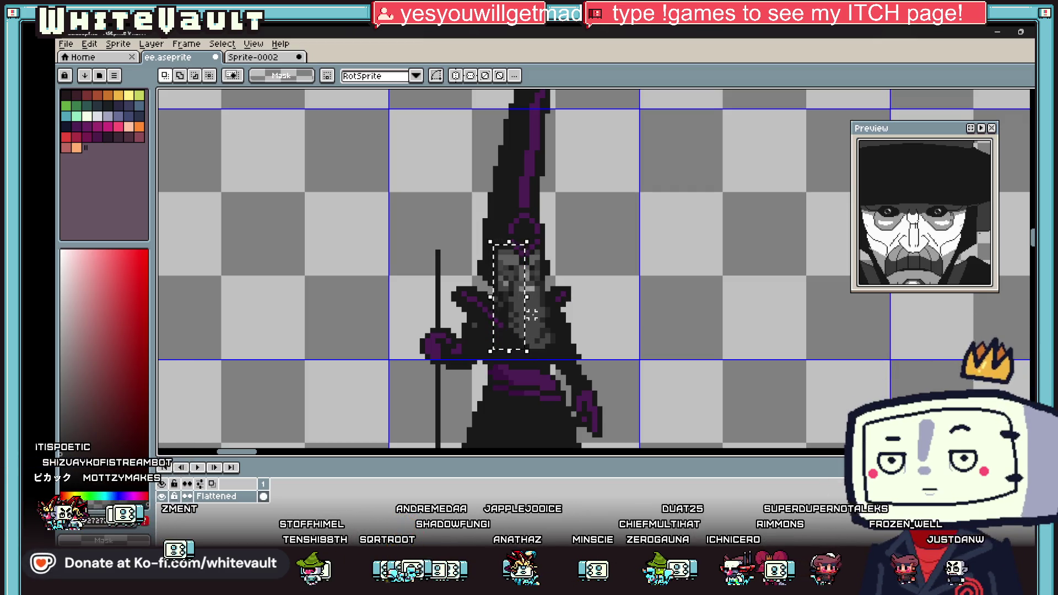
pyautogui.press('Down')
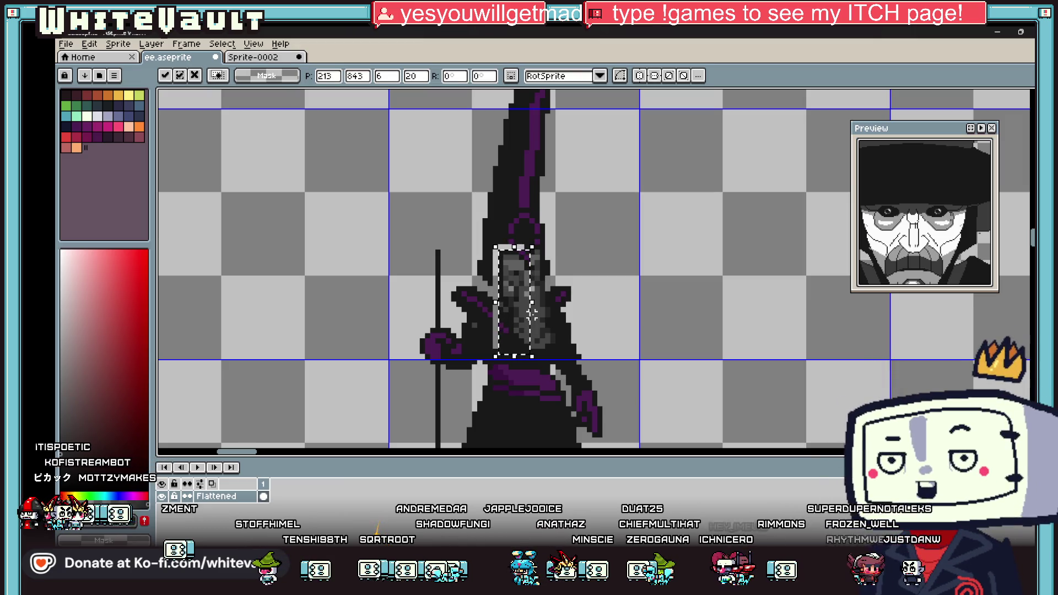
pyautogui.press('Return')
pyautogui.scroll(-2, 532, 315)
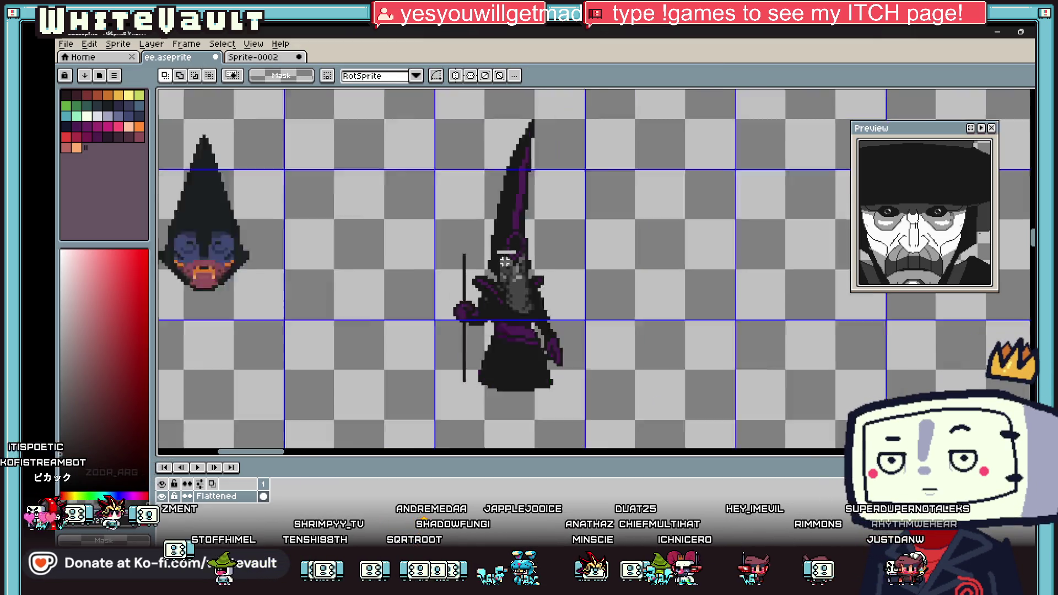
# Paint over the white bar above the face and patch gaps in the hat's purple outline
pyautogui.scroll(3, 532, 237)
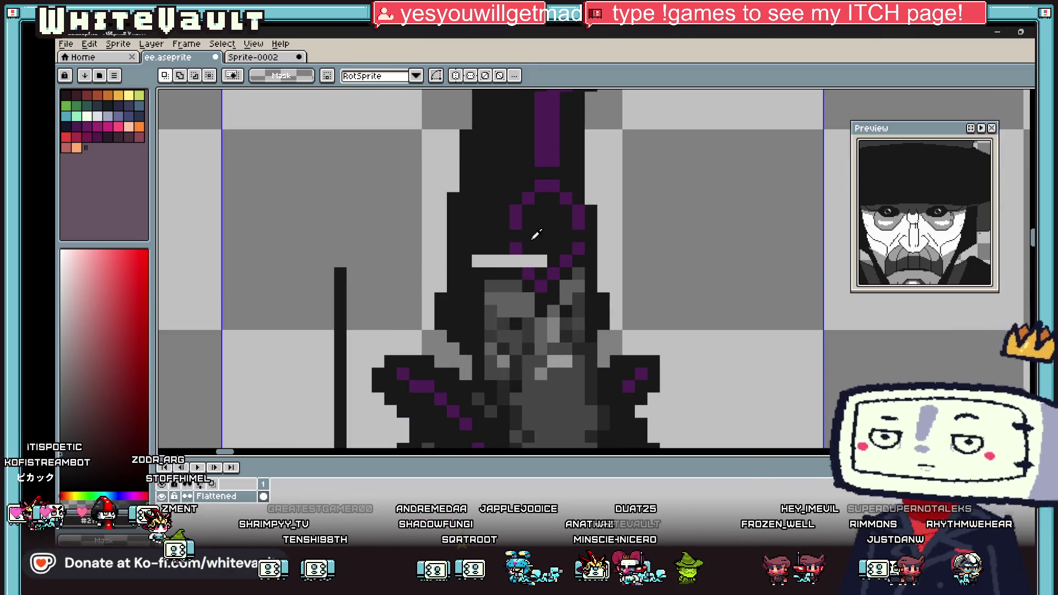
pyautogui.press('b')
pyautogui.moveTo(545, 261); pyautogui.dragTo(472, 261)
pyautogui.keyDown('alt'); pyautogui.click(546, 197); pyautogui.keyUp('alt')
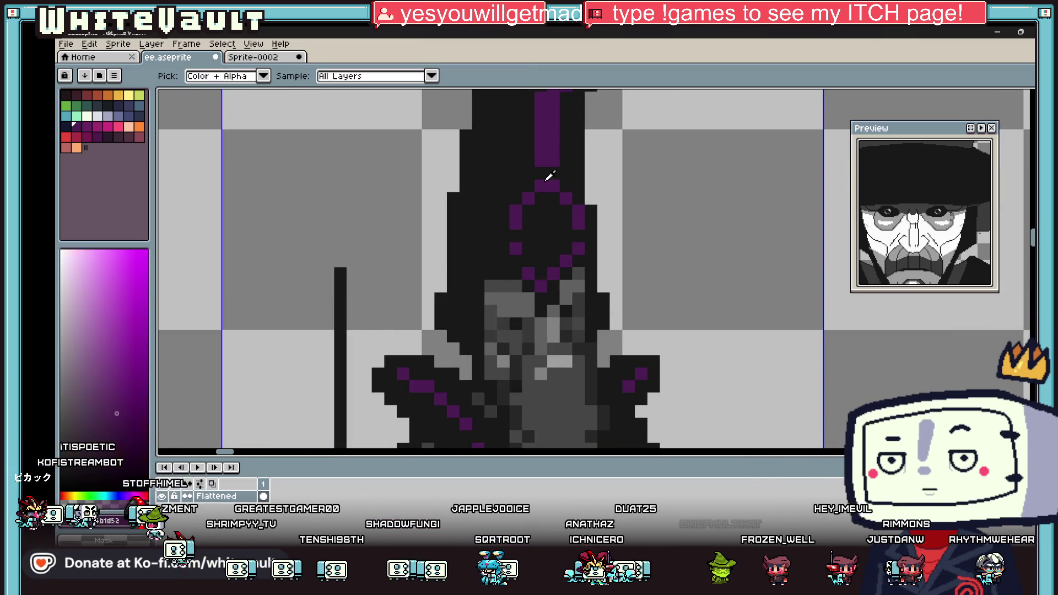
pyautogui.keyDown('alt'); pyautogui.click(531, 215); pyautogui.keyUp('alt')
pyautogui.moveTo(540, 187); pyautogui.dragTo(516, 211)
pyautogui.keyDown('alt'); pyautogui.click(517, 221); pyautogui.keyUp('alt')
pyautogui.click(515, 235)
pyautogui.click(578, 236)
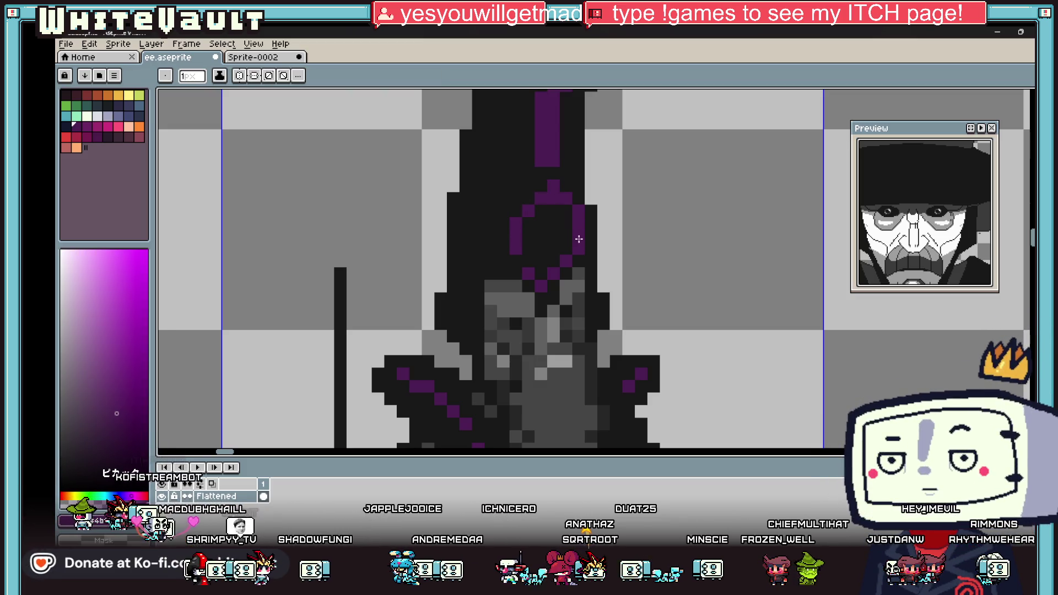
pyautogui.scroll(-8, 554, 234)
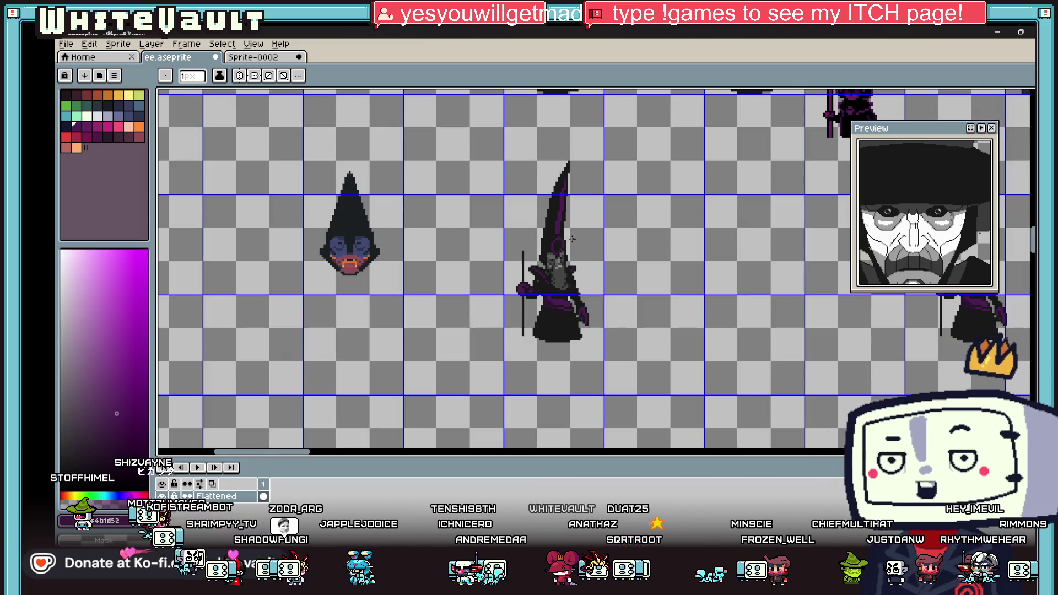
pyautogui.scroll(8, 553, 235)
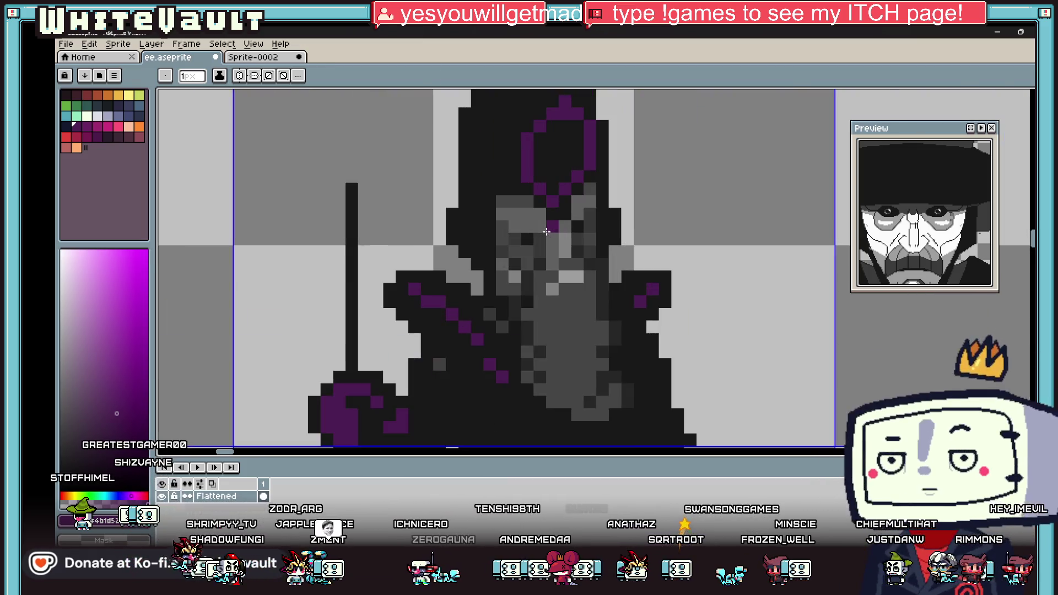
pyautogui.keyDown('alt'); pyautogui.click(567, 227); pyautogui.keyUp('alt')
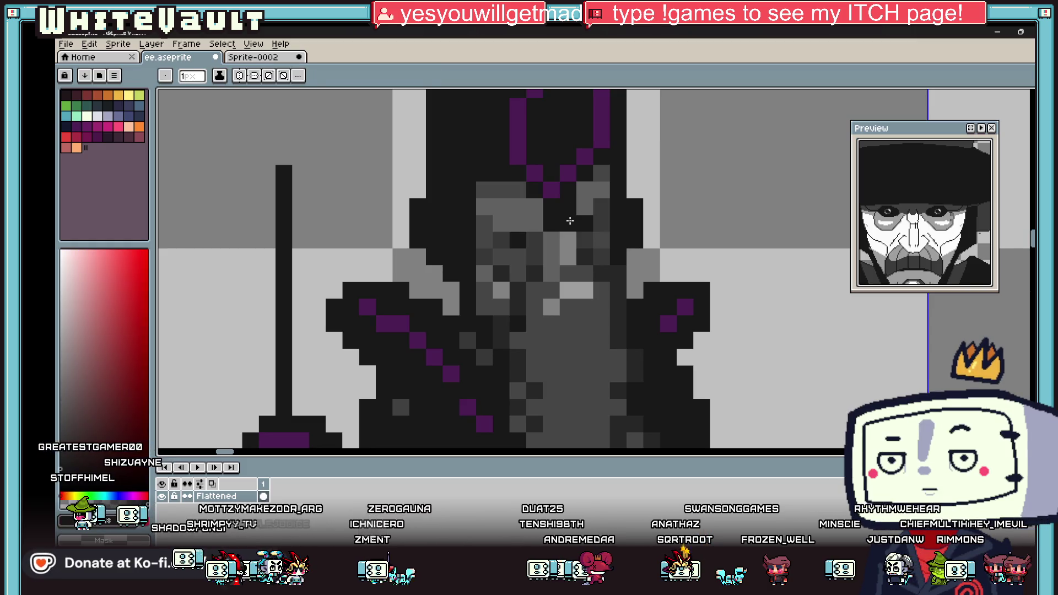
# Paint pale eye pixels into the wizard's dark face using a light palette colour
pyautogui.press('i')
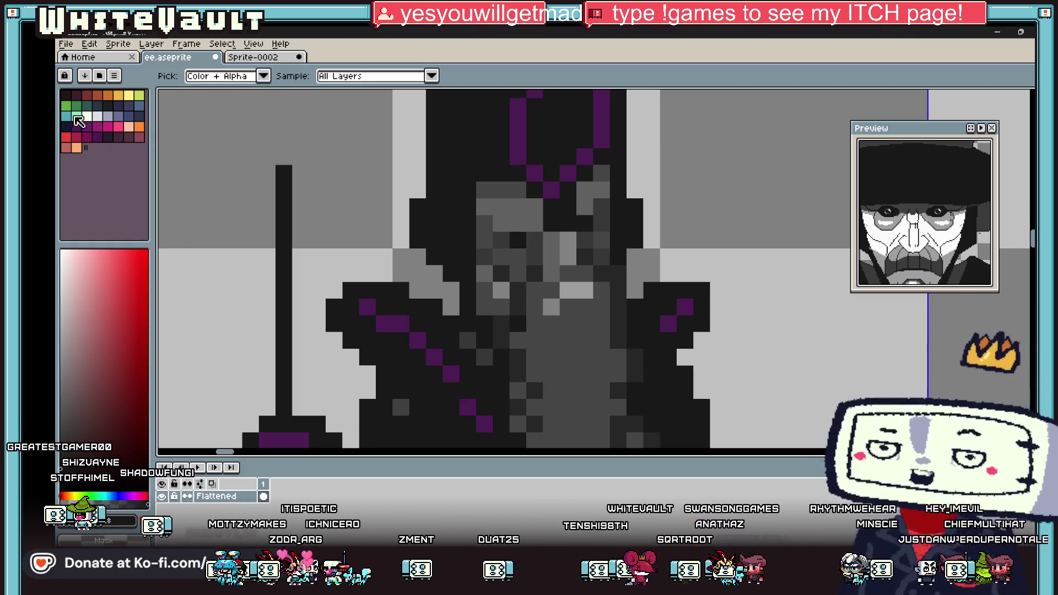
pyautogui.click(87, 117)
pyautogui.click(518, 240)
pyautogui.click(585, 223)
pyautogui.click(617, 256)
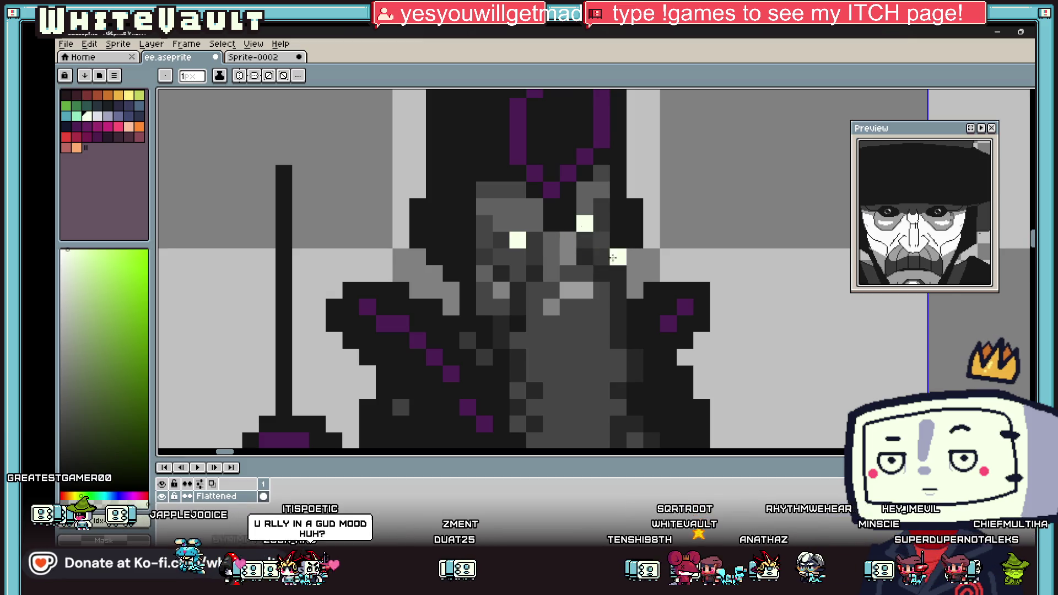
pyautogui.scroll(-4, 613, 257)
pyautogui.scroll(3, 628, 287)
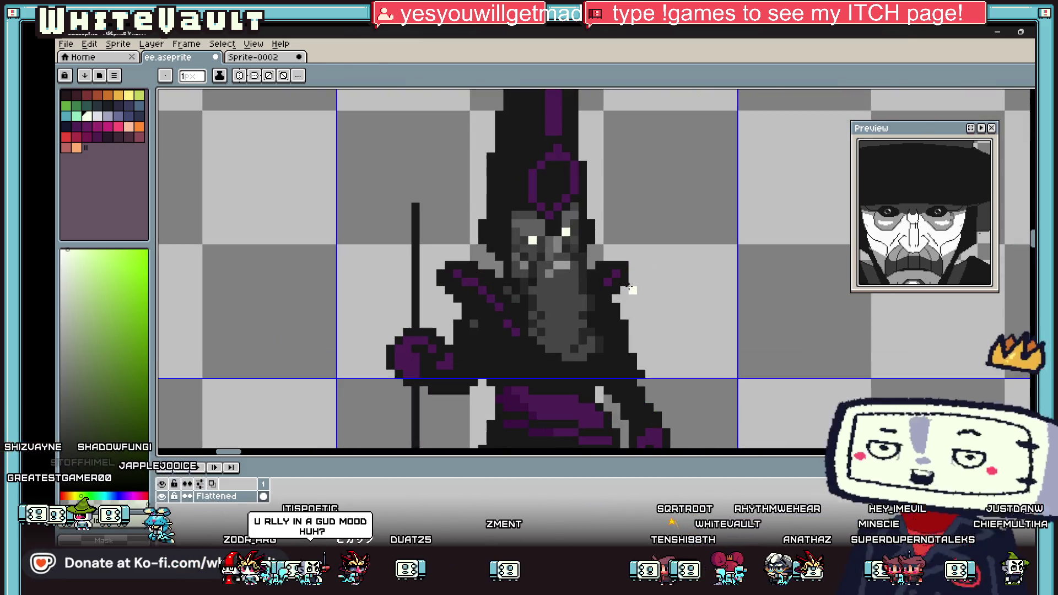
# Sample the dark purple from the sprite and return to the pencil
pyautogui.press('i')
pyautogui.click(562, 150)
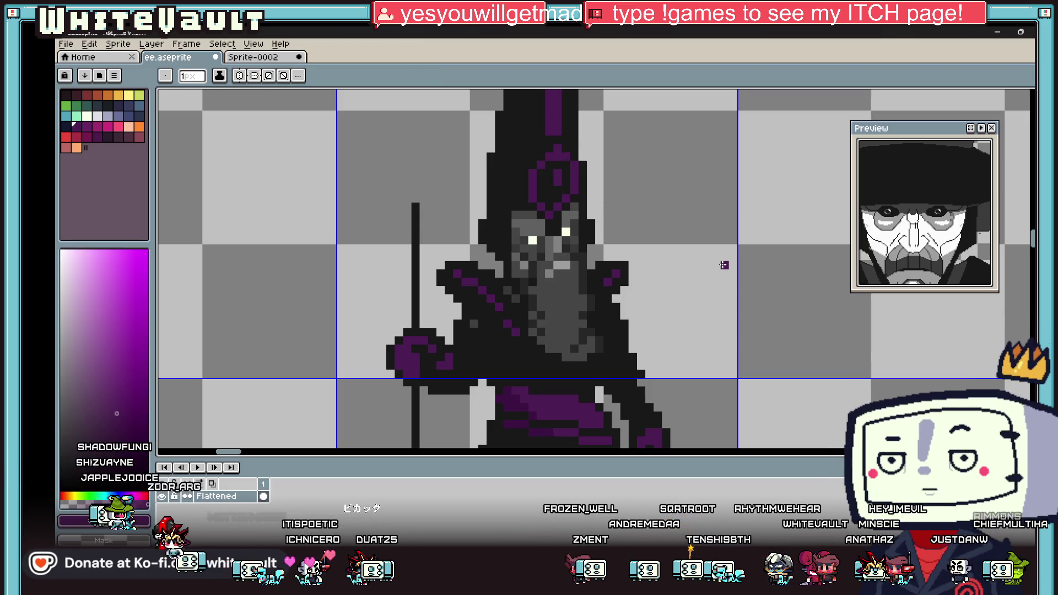
pyautogui.press('v')
pyautogui.press('b')
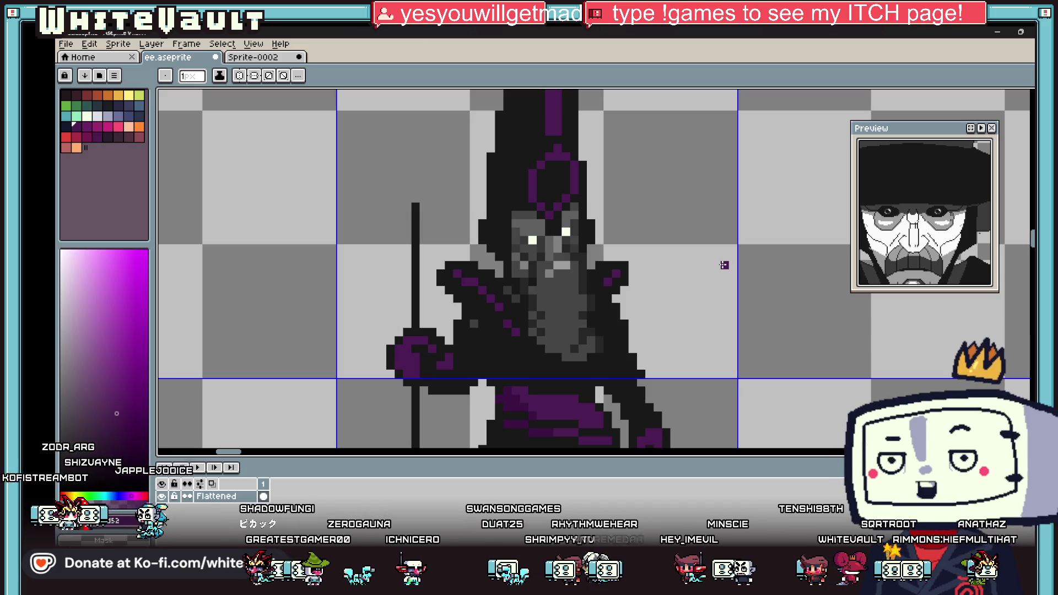
pyautogui.scroll(-4, 679, 339)
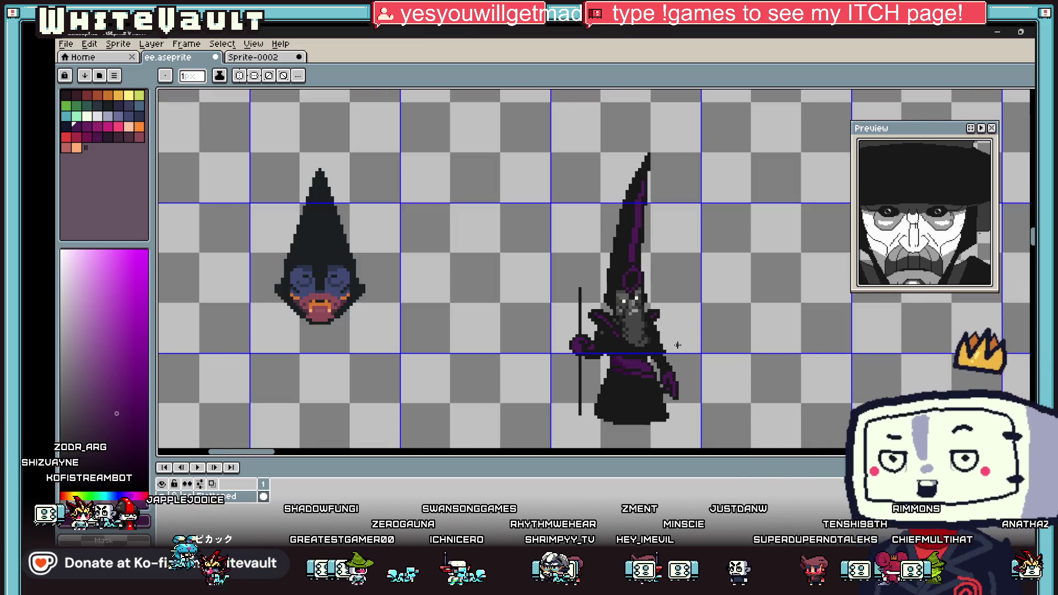
# Add black pixels along the wizard's shoulder using black sampled from the robe
pyautogui.scroll(8, 673, 344)
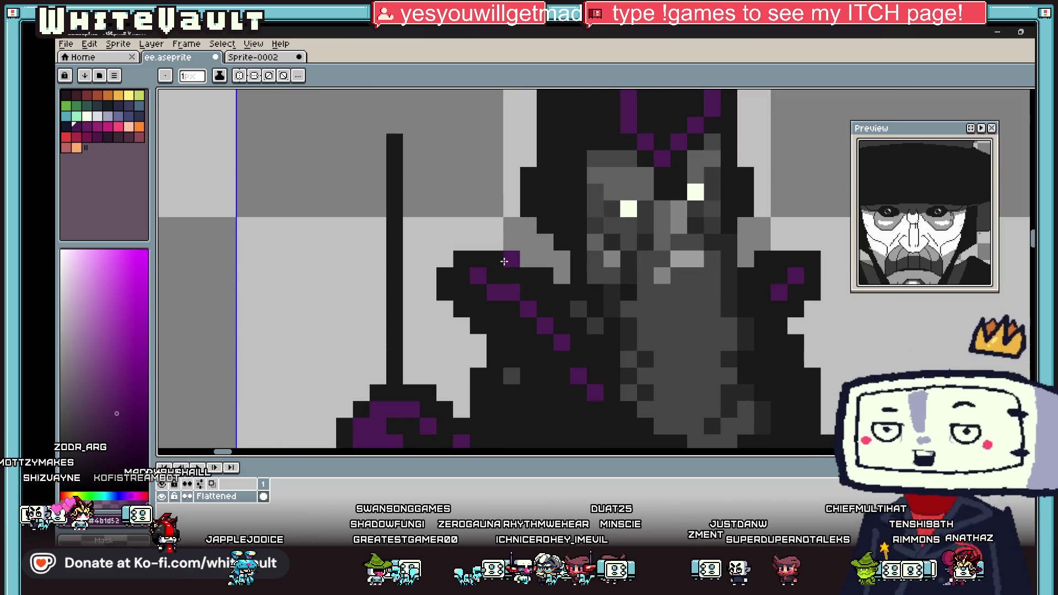
pyautogui.keyDown('alt'); pyautogui.click(542, 276); pyautogui.keyUp('alt')
pyautogui.moveTo(545, 259)
pyautogui.mouseDown()
pyautogui.moveTo(457, 243)
pyautogui.moveTo(476, 257)
pyautogui.mouseUp()
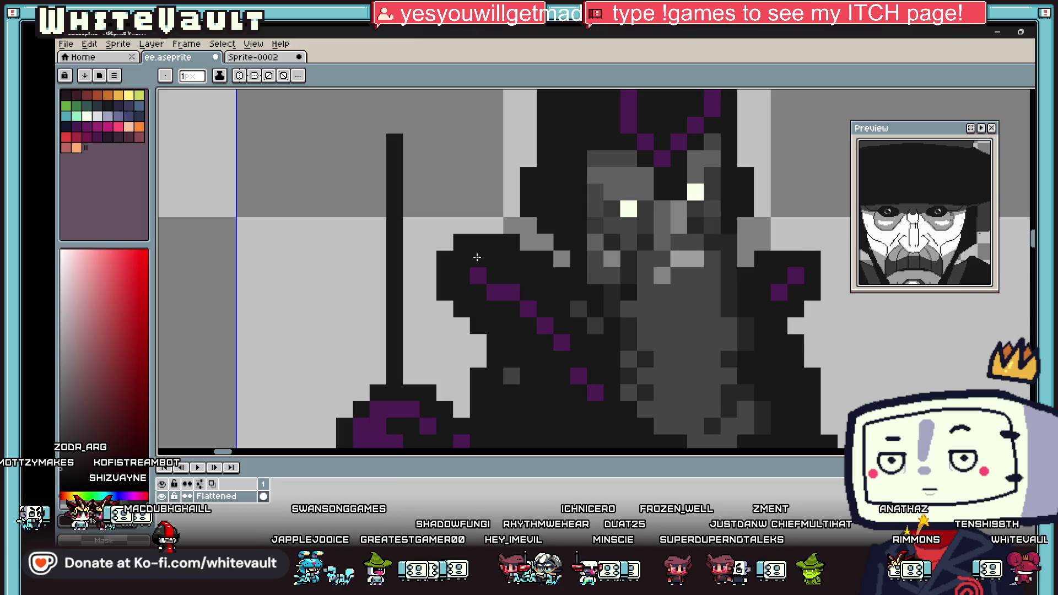
pyautogui.scroll(-8, 793, 253)
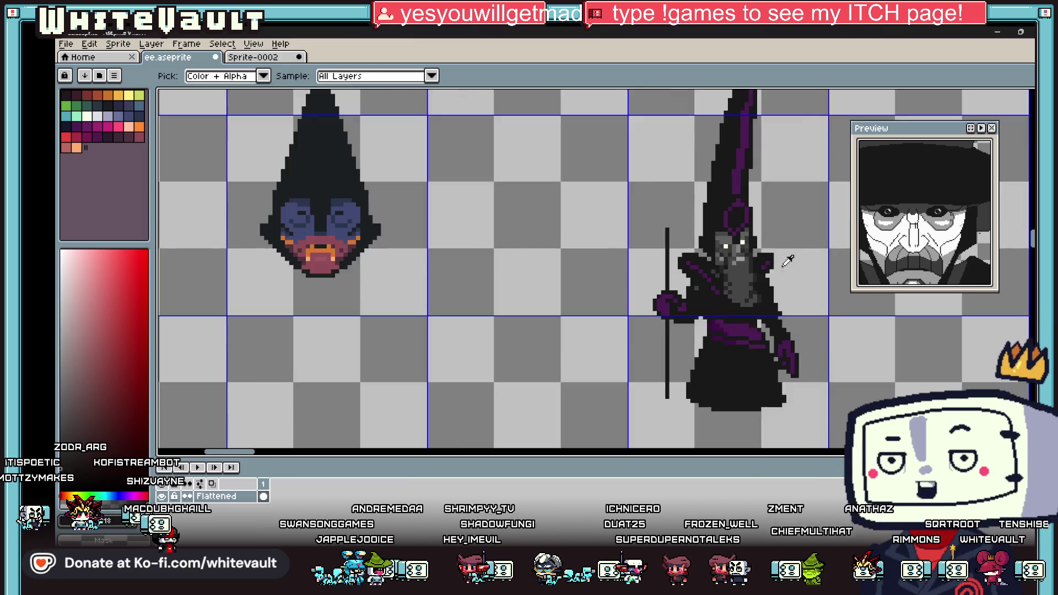
pyautogui.scroll(3, 797, 257)
# Shade the chest with a diagonal run of dark grey and lighten pixels beside the purple trim
pyautogui.keyDown('alt'); pyautogui.click(699, 255); pyautogui.keyUp('alt')
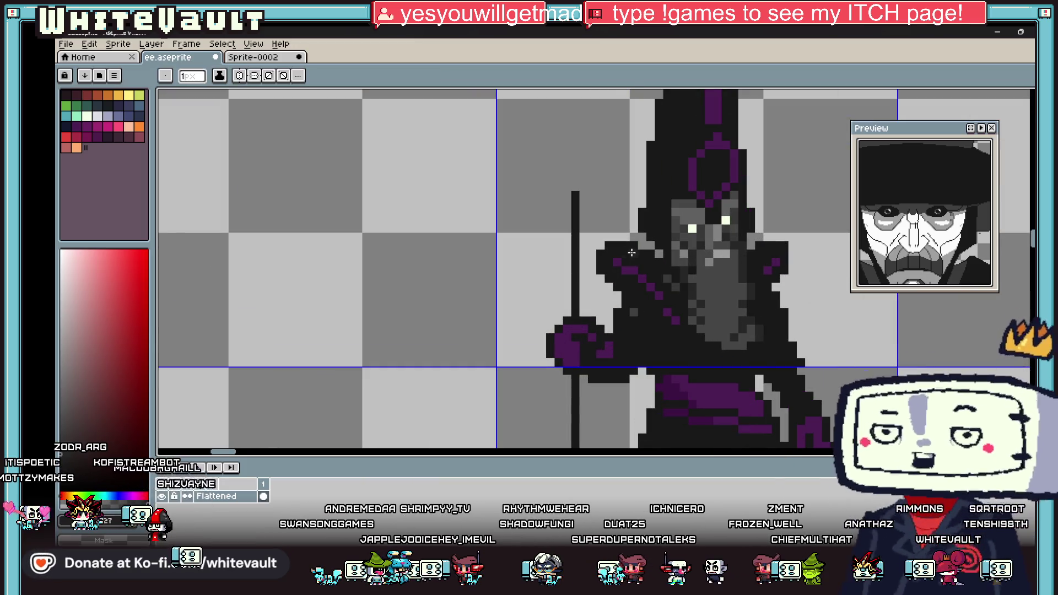
pyautogui.scroll(3, 697, 254)
pyautogui.moveTo(614, 238)
pyautogui.mouseDown()
pyautogui.moveTo(673, 259)
pyautogui.moveTo(574, 255)
pyautogui.moveTo(626, 255)
pyautogui.moveTo(647, 283)
pyautogui.moveTo(734, 293)
pyautogui.moveTo(745, 313)
pyautogui.moveTo(701, 319)
pyautogui.moveTo(771, 338)
pyautogui.moveTo(744, 361)
pyautogui.moveTo(796, 371)
pyautogui.mouseUp()
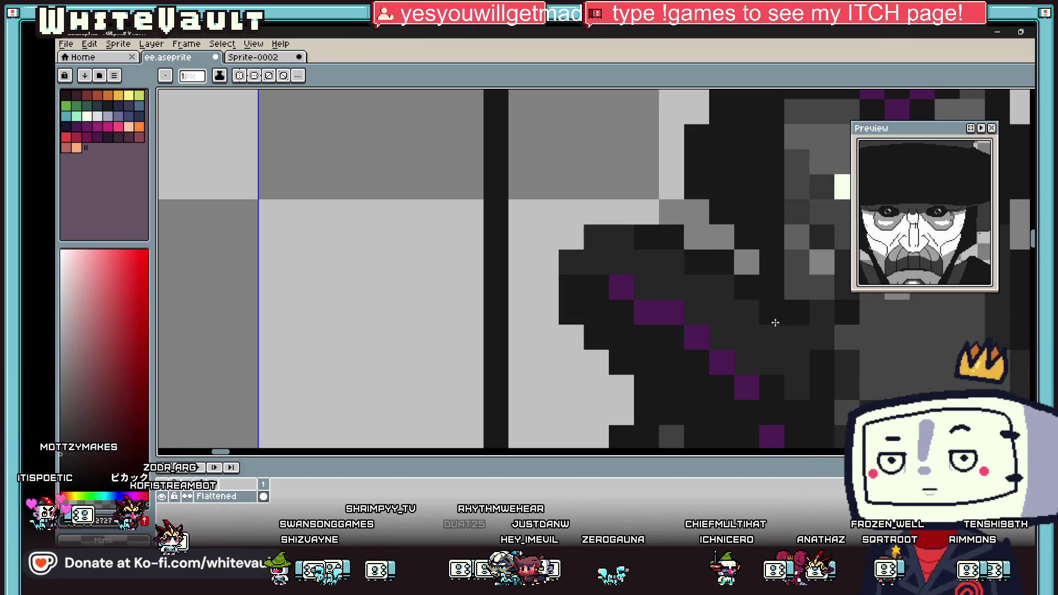
pyautogui.scroll(-5, 771, 319)
pyautogui.scroll(3, 840, 323)
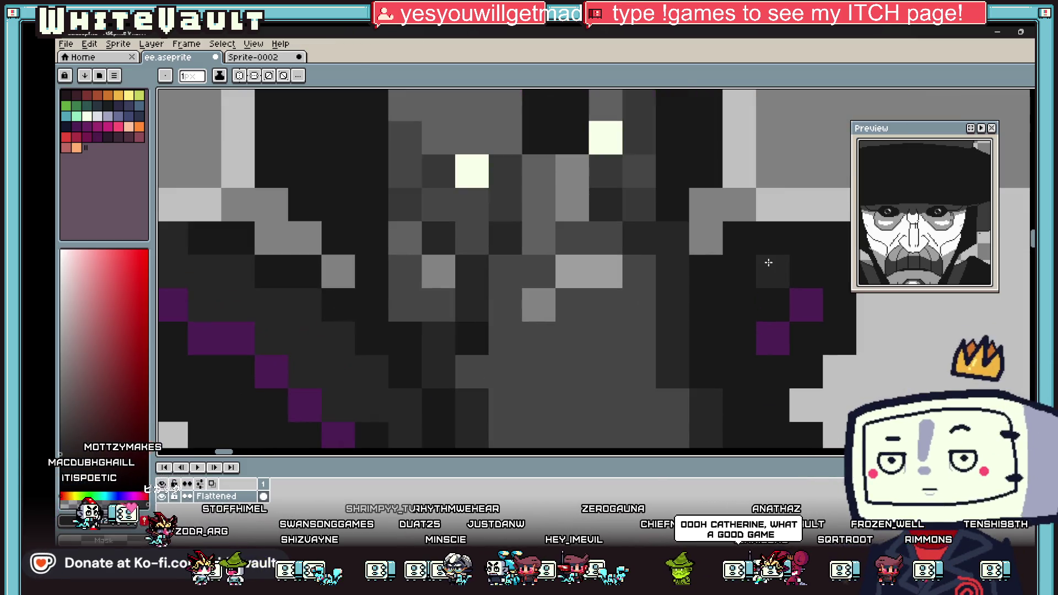
pyautogui.scroll(2, 774, 272)
pyautogui.moveTo(739, 270)
pyautogui.mouseDown()
pyautogui.moveTo(725, 300)
pyautogui.moveTo(735, 341)
pyautogui.mouseUp()
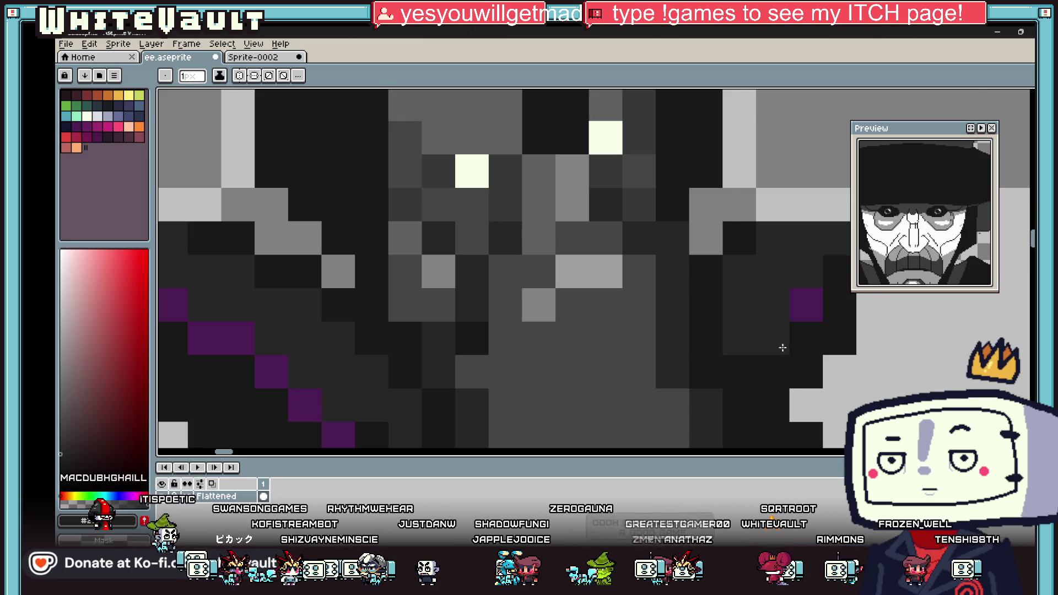
pyautogui.scroll(-5, 782, 347)
pyautogui.scroll(3, 801, 370)
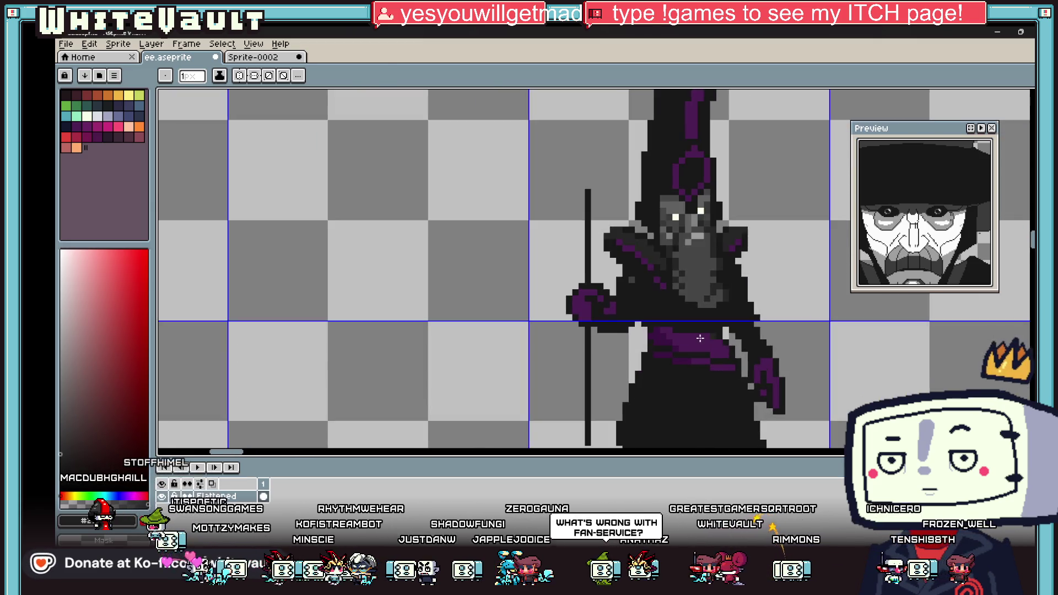
# Paint-bucket the wizard's dark robe area with a slightly lighter dark grey
pyautogui.scroll(-2, 827, 314)
pyautogui.press('i')
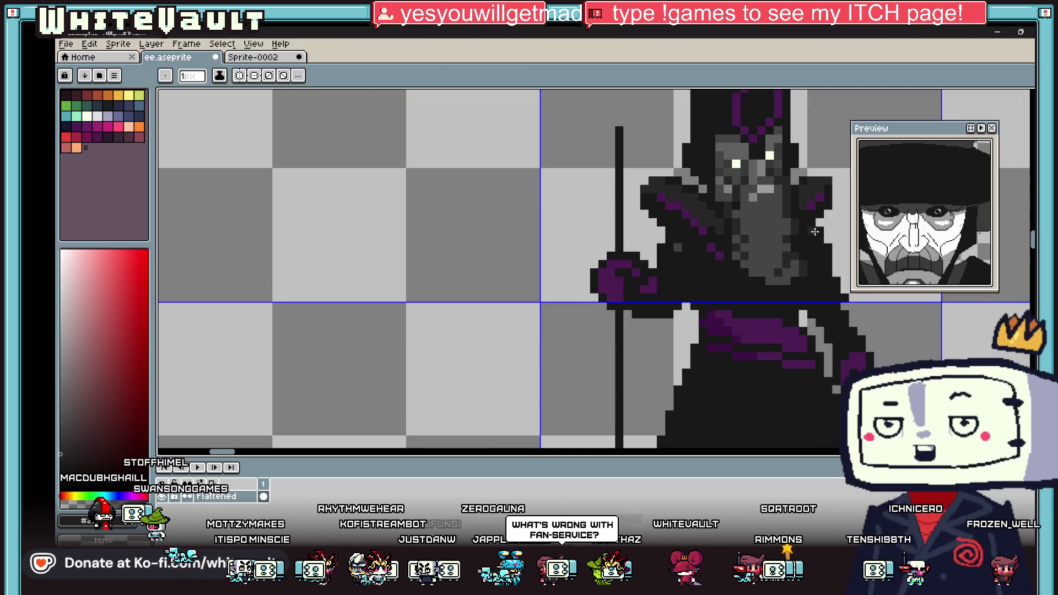
pyautogui.scroll(2, 815, 276)
pyautogui.press('g')
pyautogui.click(816, 256)
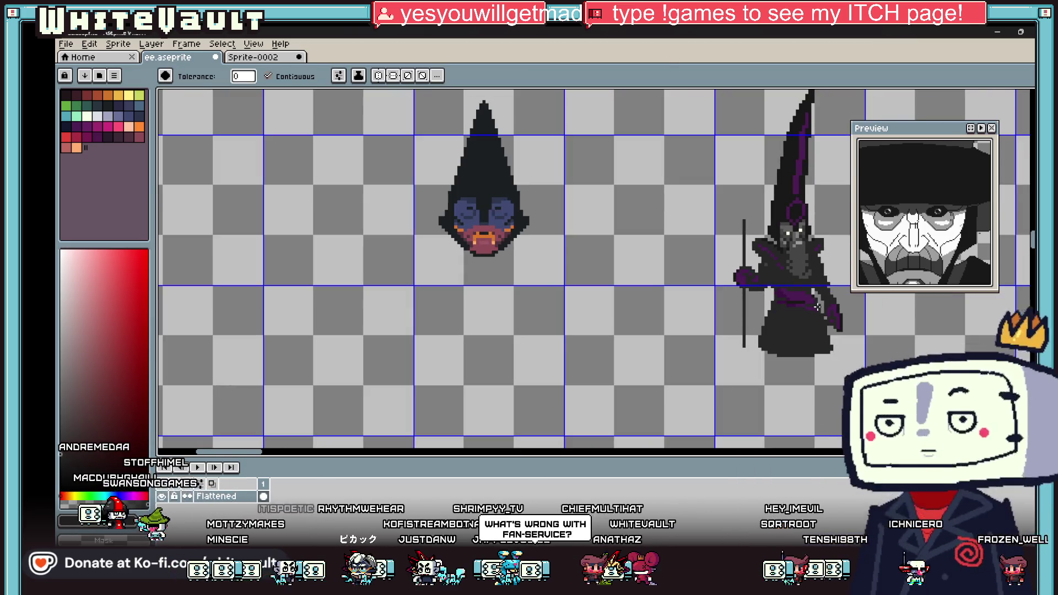
pyautogui.scroll(2, 818, 306)
pyautogui.press('i')
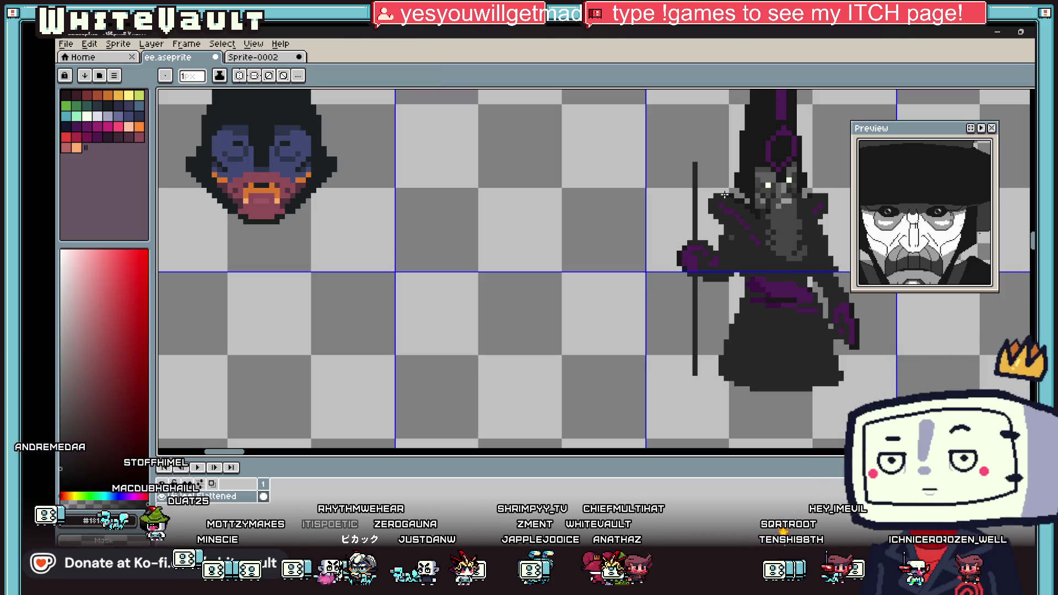
pyautogui.scroll(2, 722, 193)
pyautogui.press('b')
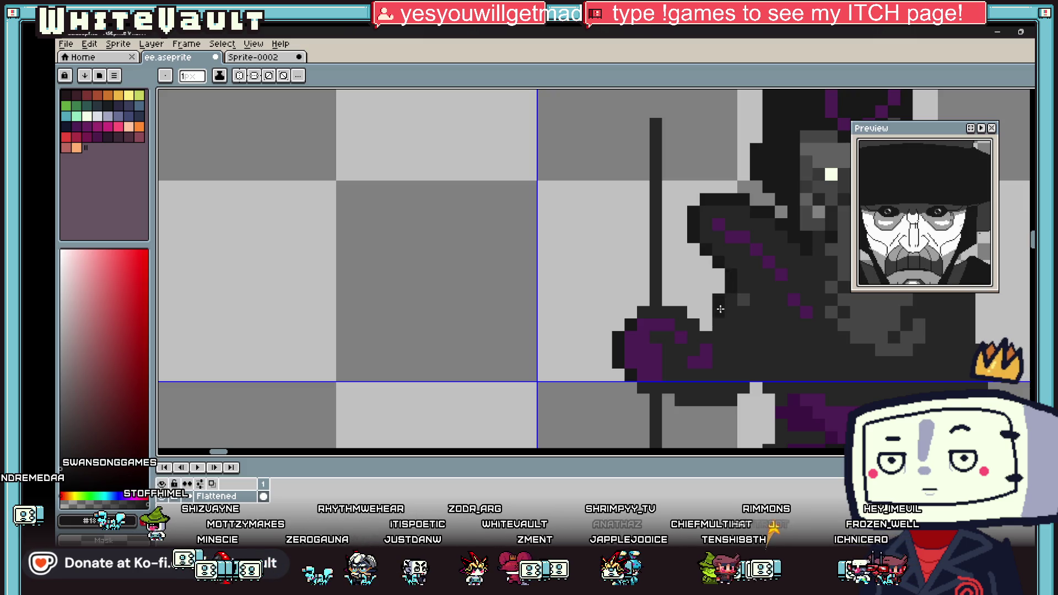
pyautogui.scroll(-6, 719, 322)
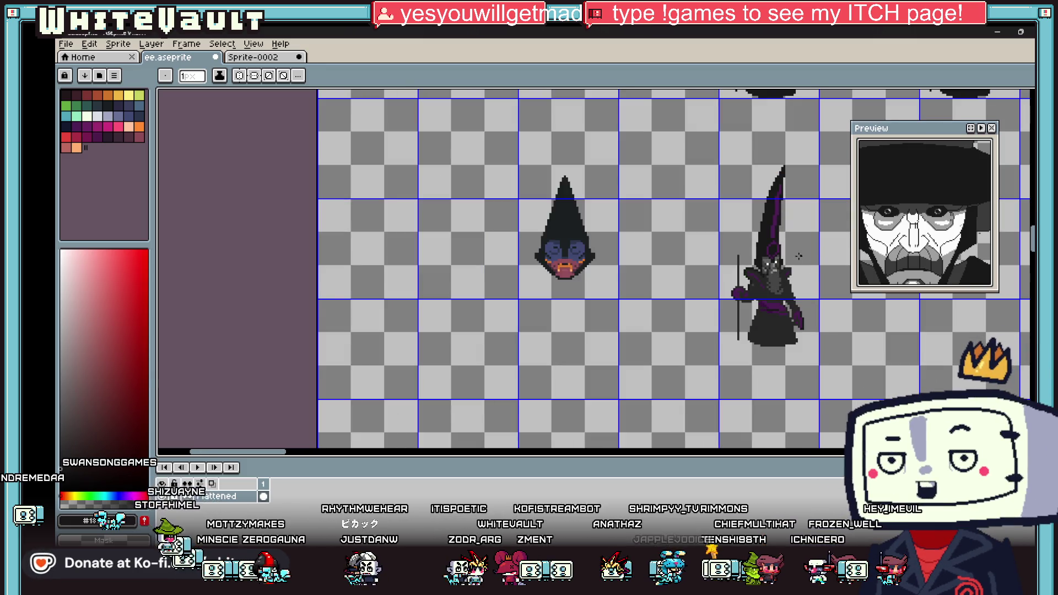
pyautogui.scroll(2, 800, 274)
pyautogui.press('i')
pyautogui.scroll(1, 713, 303)
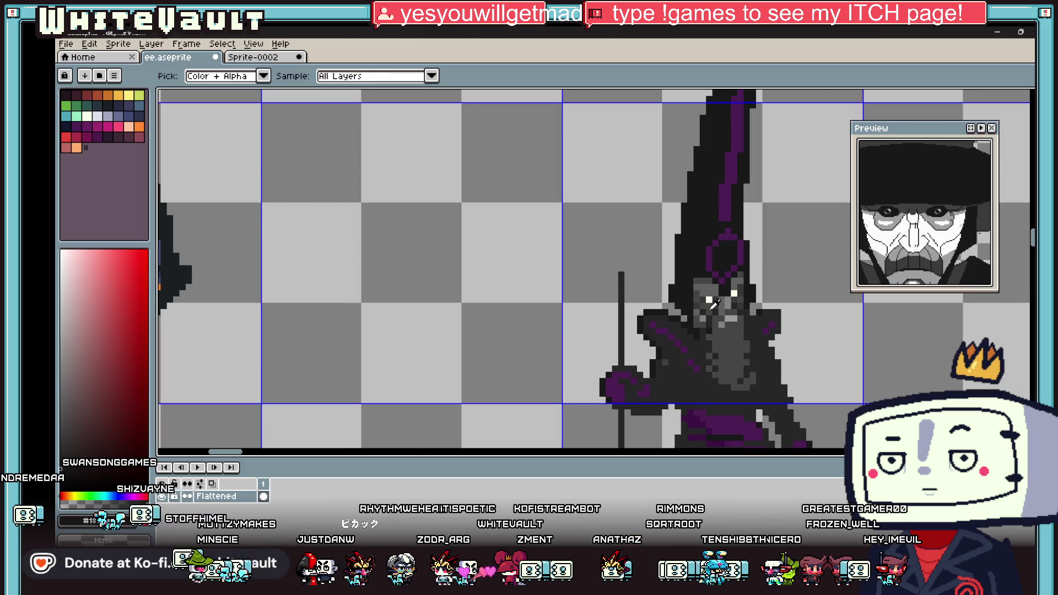
# Sample a dark grey from the wizard and draw a lighter vertical stroke down the hat
pyautogui.click(696, 337)
pyautogui.press('b')
pyautogui.scroll(2, 691, 210)
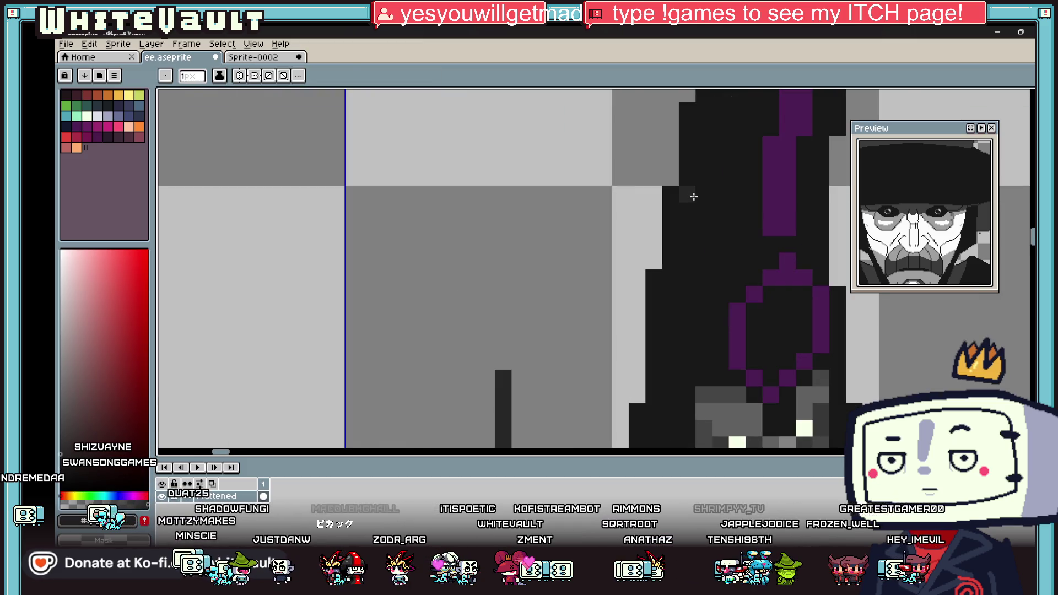
pyautogui.moveTo(686, 227)
pyautogui.mouseDown()
pyautogui.moveTo(736, 295)
pyautogui.moveTo(704, 260)
pyautogui.moveTo(686, 195)
pyautogui.mouseUp()
pyautogui.scroll(-2, 685, 194)
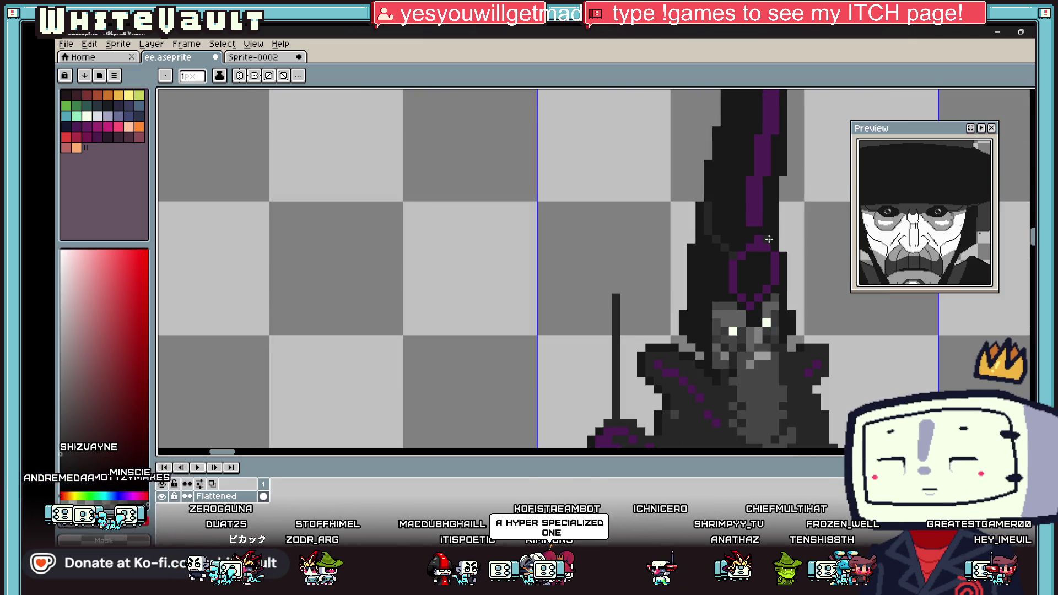
# Add a diagonal run of grey pixels along the hat
pyautogui.press('g')
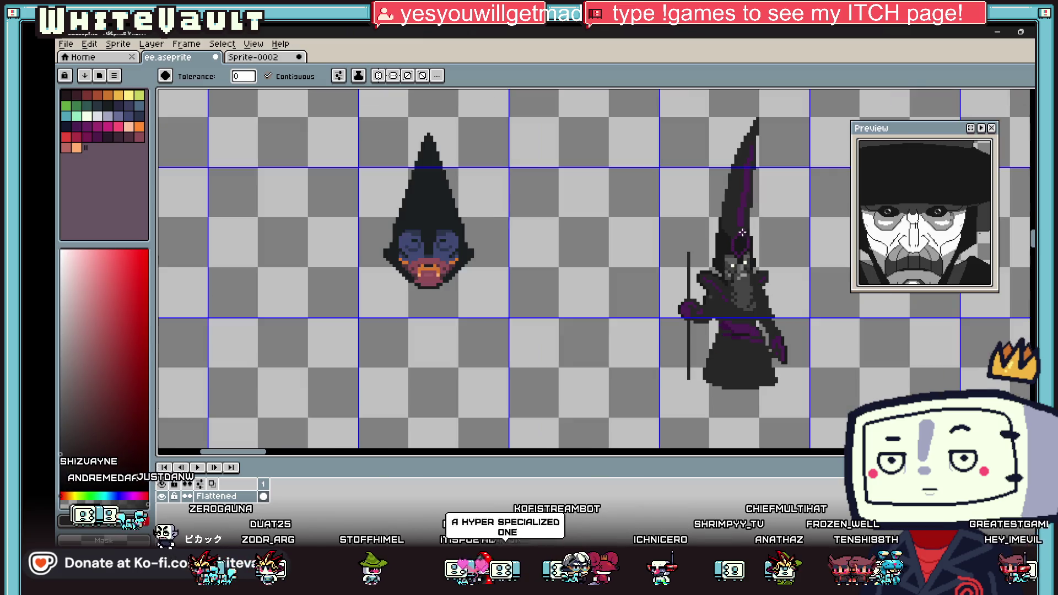
pyautogui.scroll(-3, 758, 233)
pyautogui.scroll(2, 765, 247)
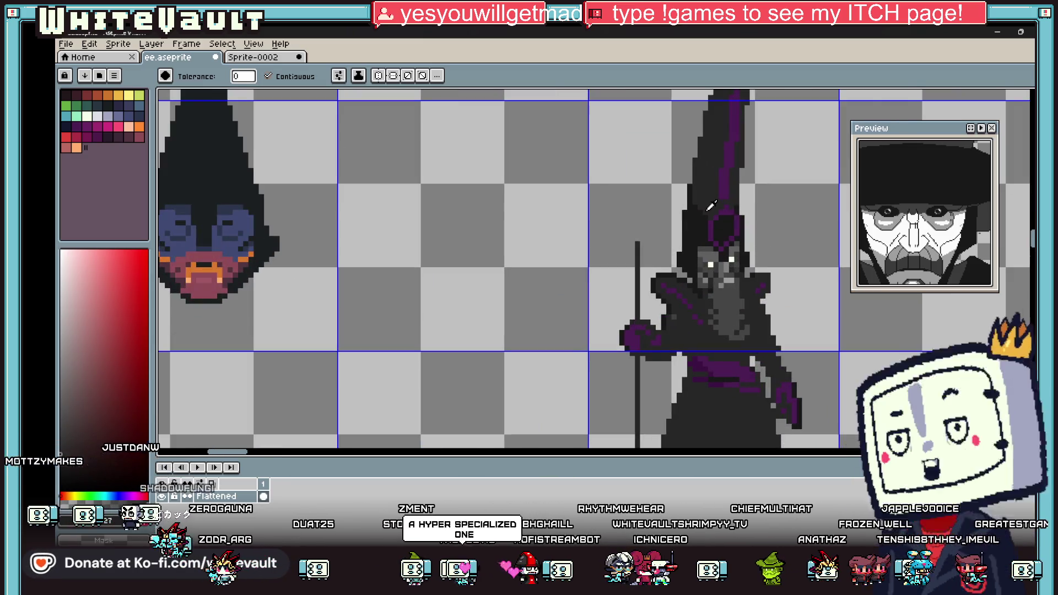
pyautogui.press('b')
pyautogui.scroll(2, 658, 192)
pyautogui.moveTo(658, 192)
pyautogui.mouseDown()
pyautogui.moveTo(711, 273)
pyautogui.moveTo(735, 259)
pyautogui.moveTo(735, 199)
pyautogui.moveTo(678, 151)
pyautogui.mouseUp()
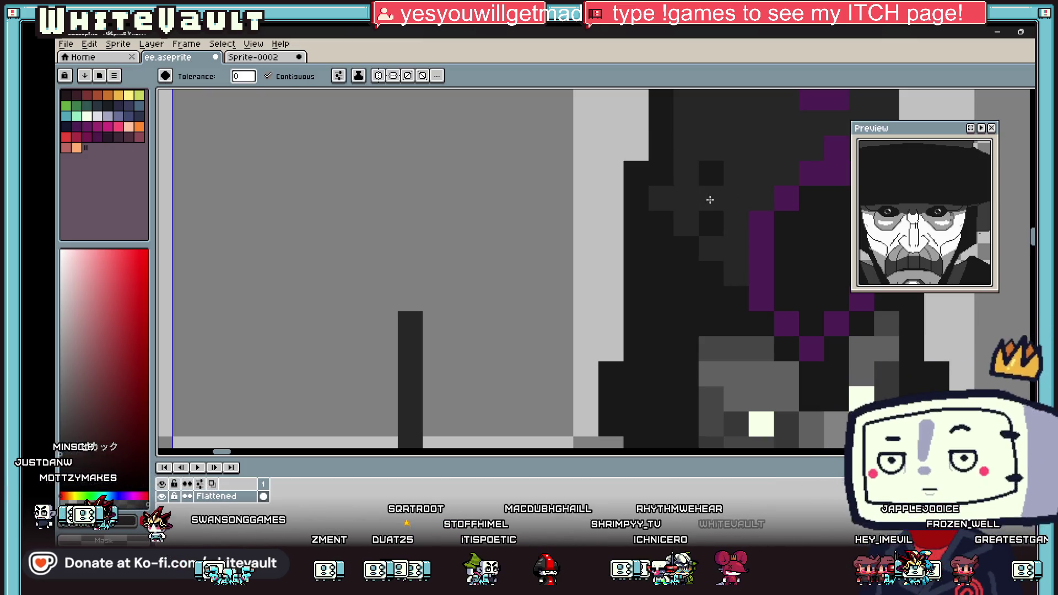
pyautogui.scroll(-3, 679, 151)
pyautogui.scroll(2, 724, 215)
pyautogui.scroll(2, 724, 215)
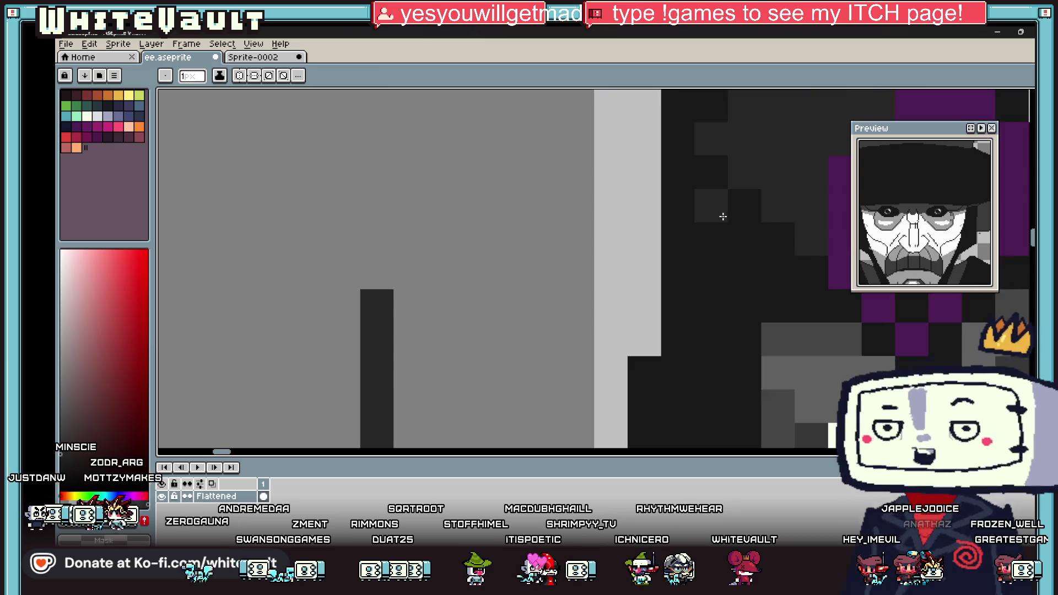
pyautogui.scroll(-4, 819, 272)
pyautogui.scroll(4, 819, 272)
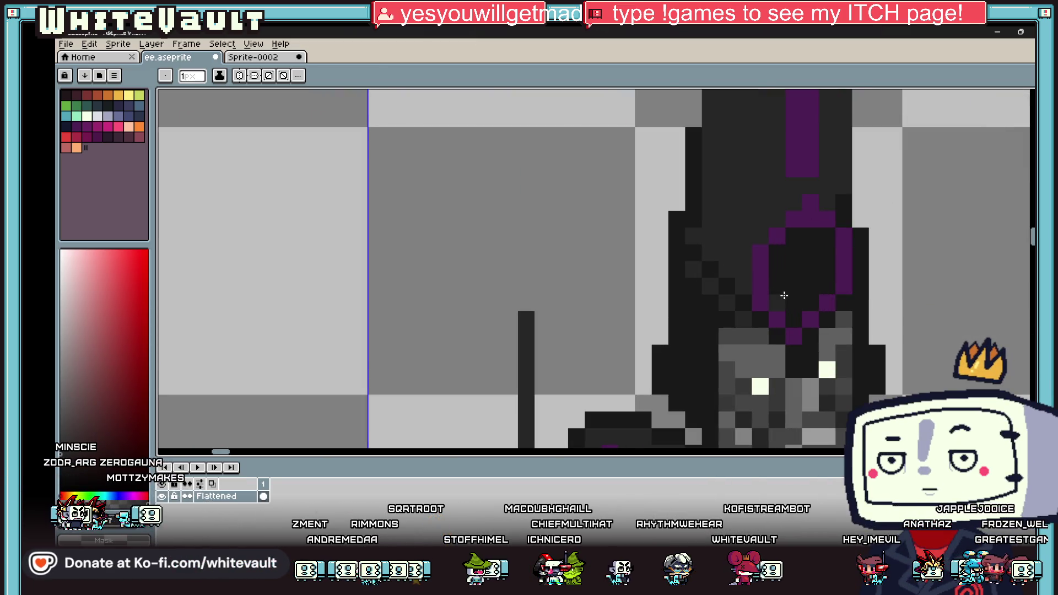
# Undo the unwanted face shading change
pyautogui.hotkey('ctrl', 'z')
pyautogui.press('i')
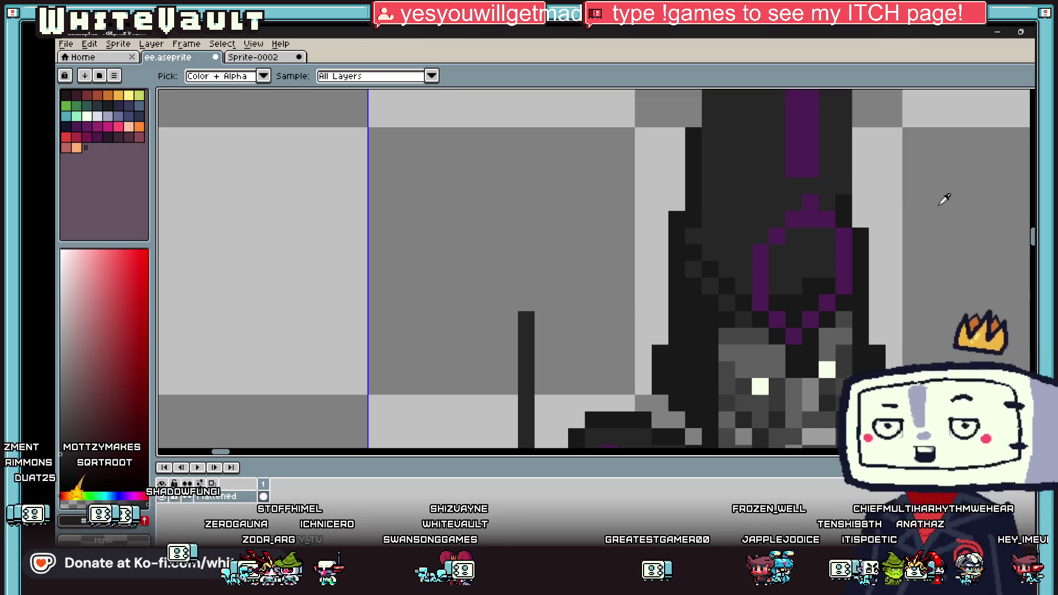
pyautogui.scroll(-4, 882, 204)
pyautogui.scroll(2, 876, 171)
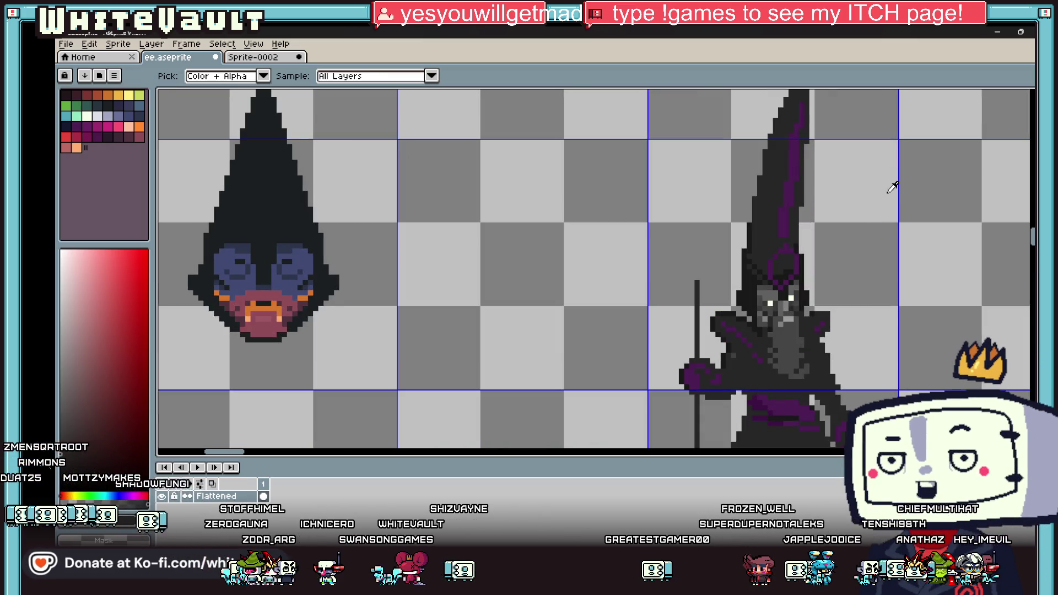
# Add three dark pixels down the hat's stepped left edge, then zoom out to check the sprite
pyautogui.press('b')
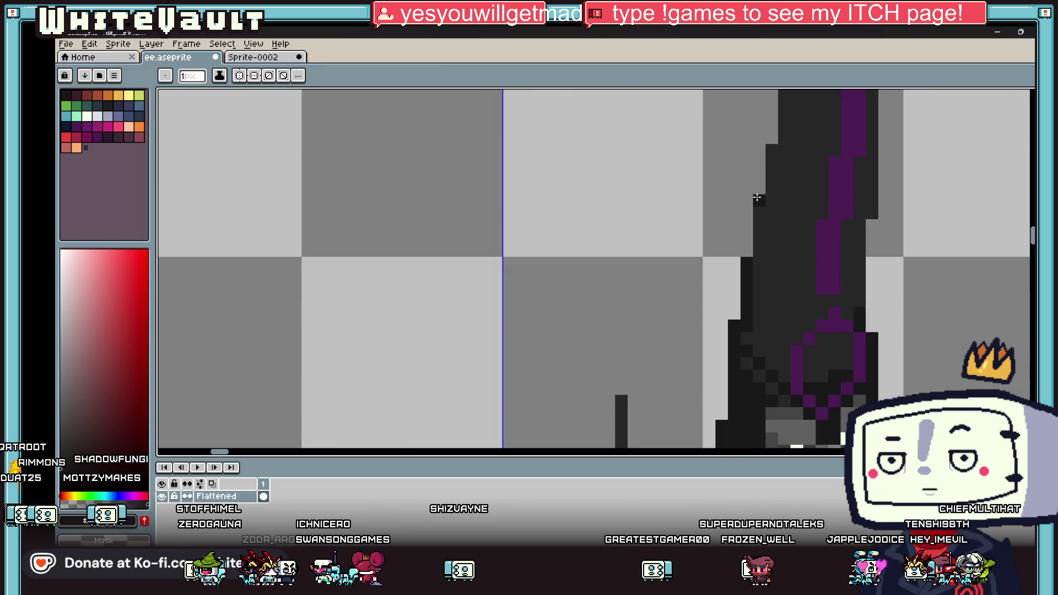
pyautogui.scroll(3, 760, 215)
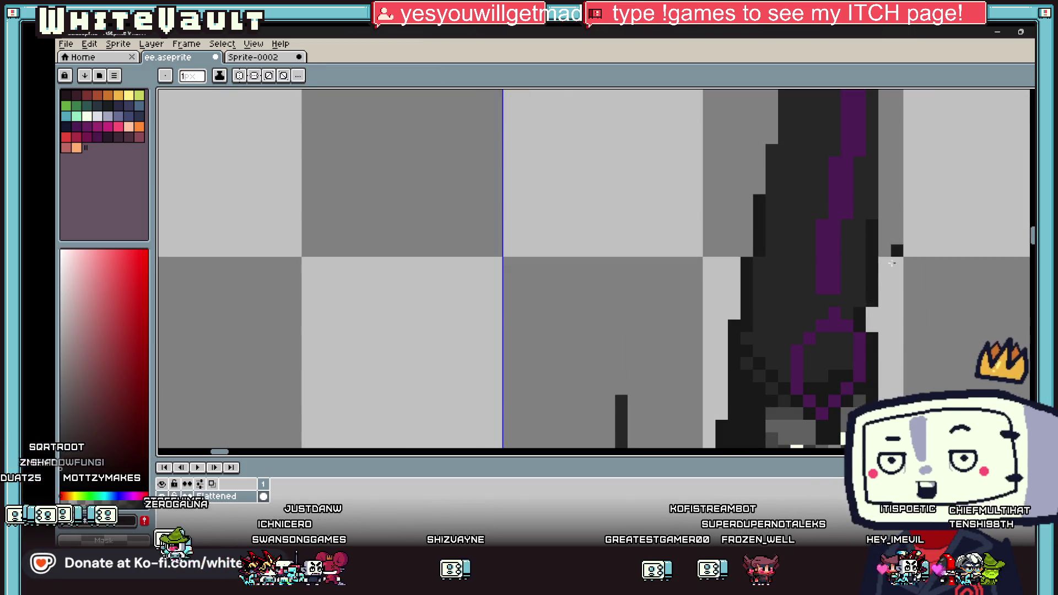
pyautogui.scroll(-3, 904, 215)
pyautogui.scroll(2, 930, 199)
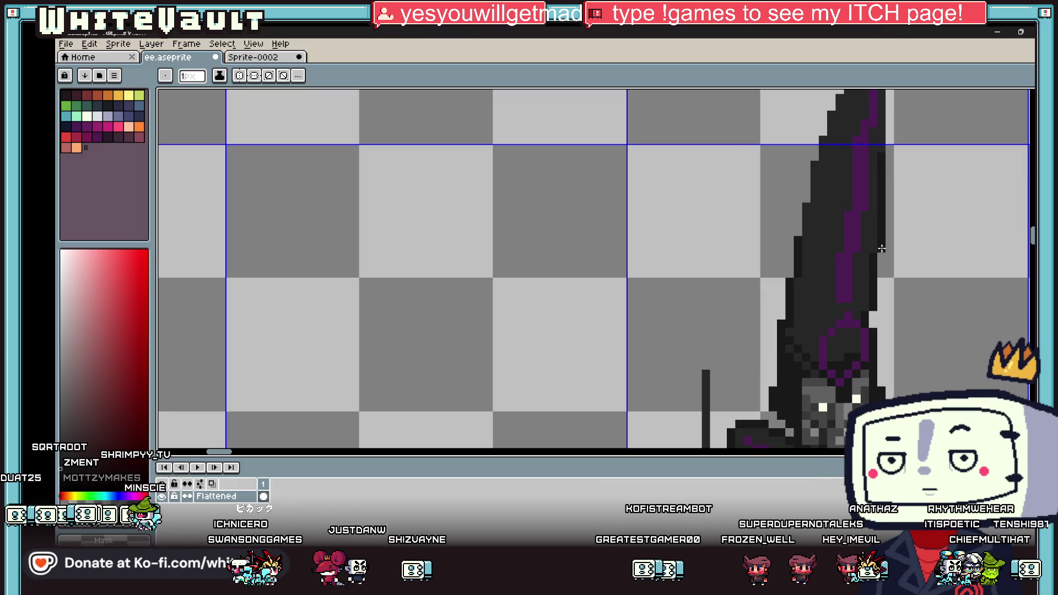
pyautogui.scroll(-1, 924, 160)
pyautogui.scroll(1, 923, 157)
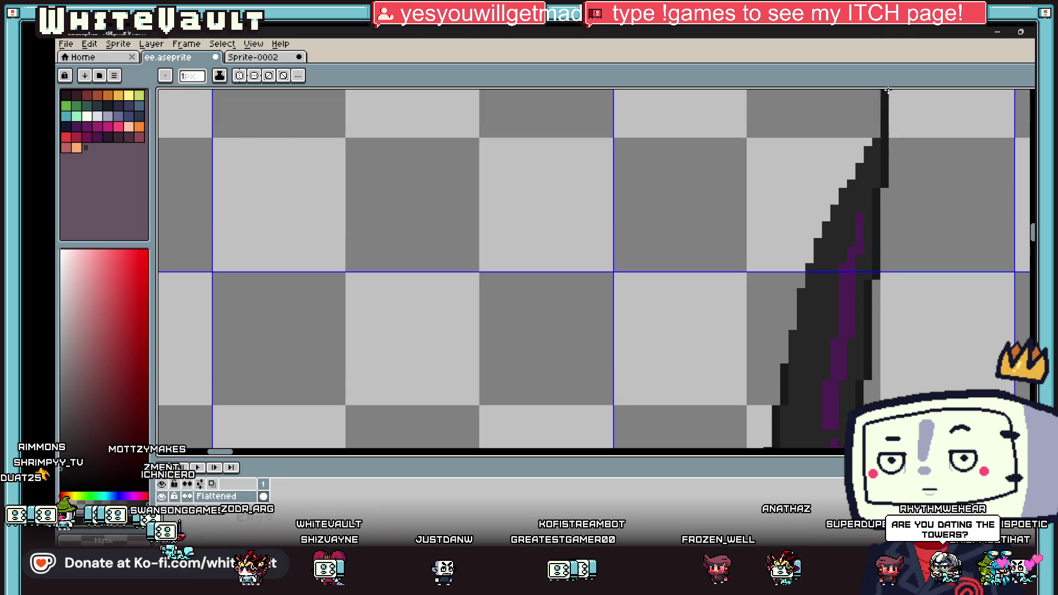
pyautogui.scroll(1, 883, 170)
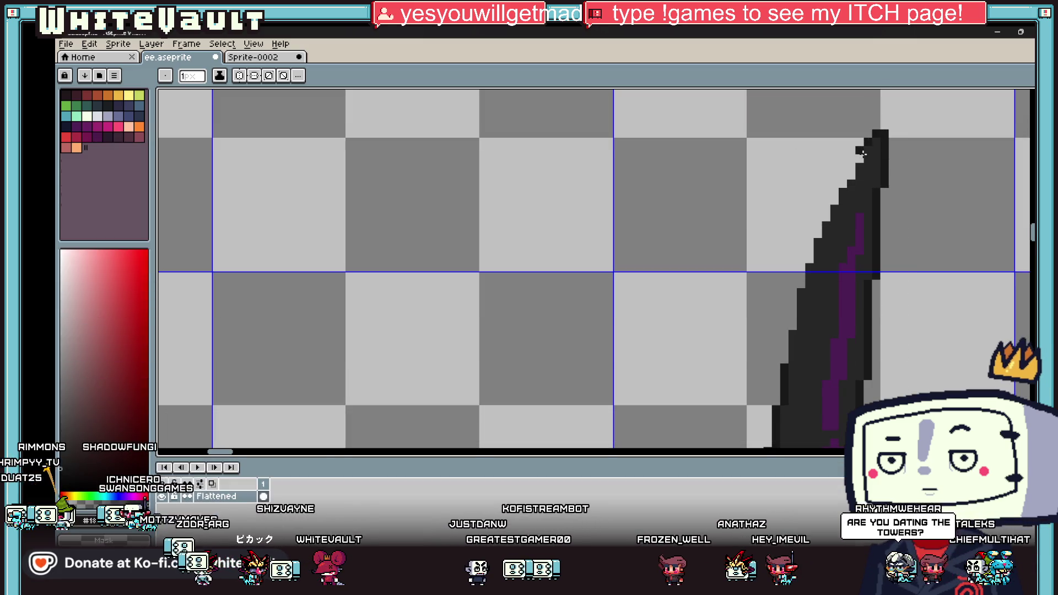
pyautogui.click(863, 155)
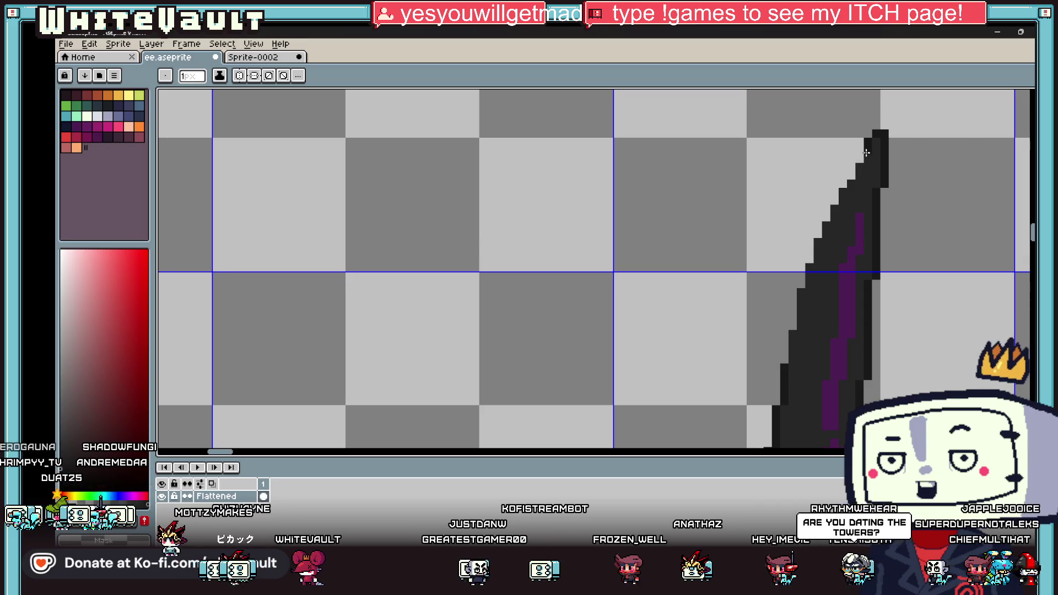
pyautogui.click(859, 160)
pyautogui.click(854, 175)
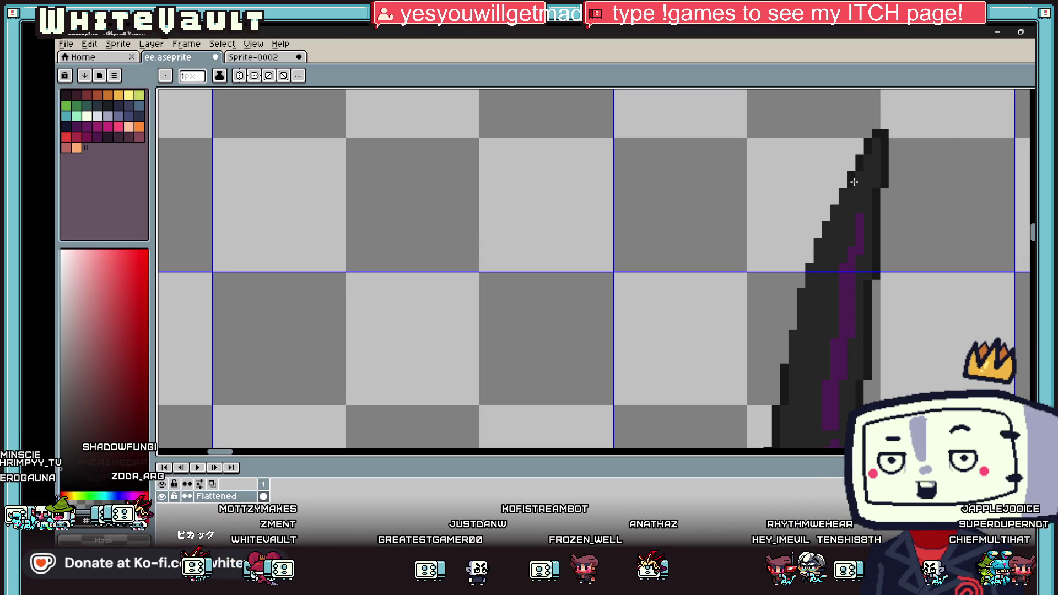
pyautogui.scroll(-1, 815, 237)
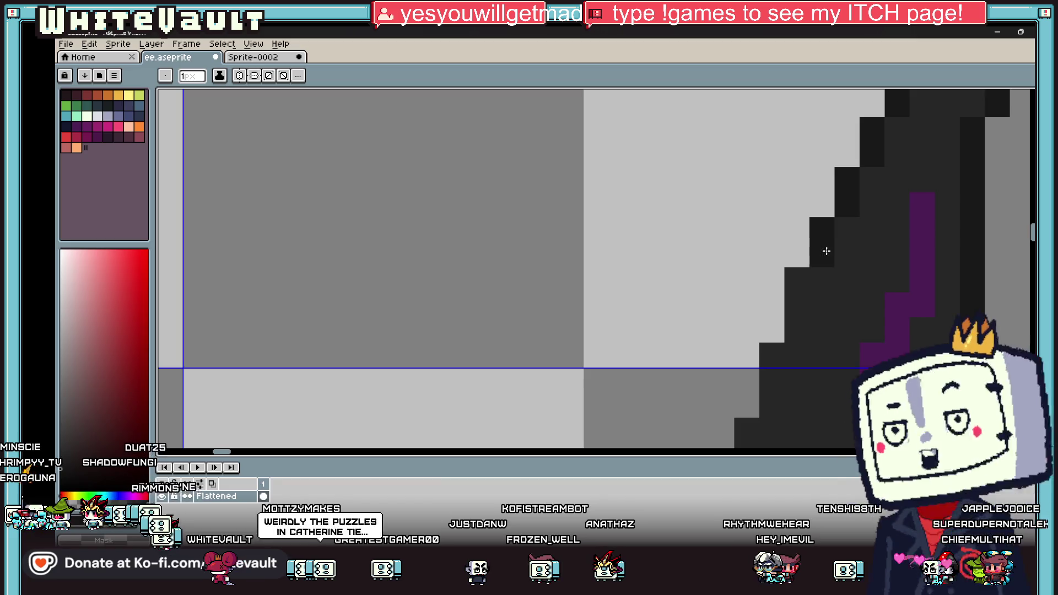
pyautogui.scroll(-1, 802, 322)
pyautogui.scroll(2, 805, 324)
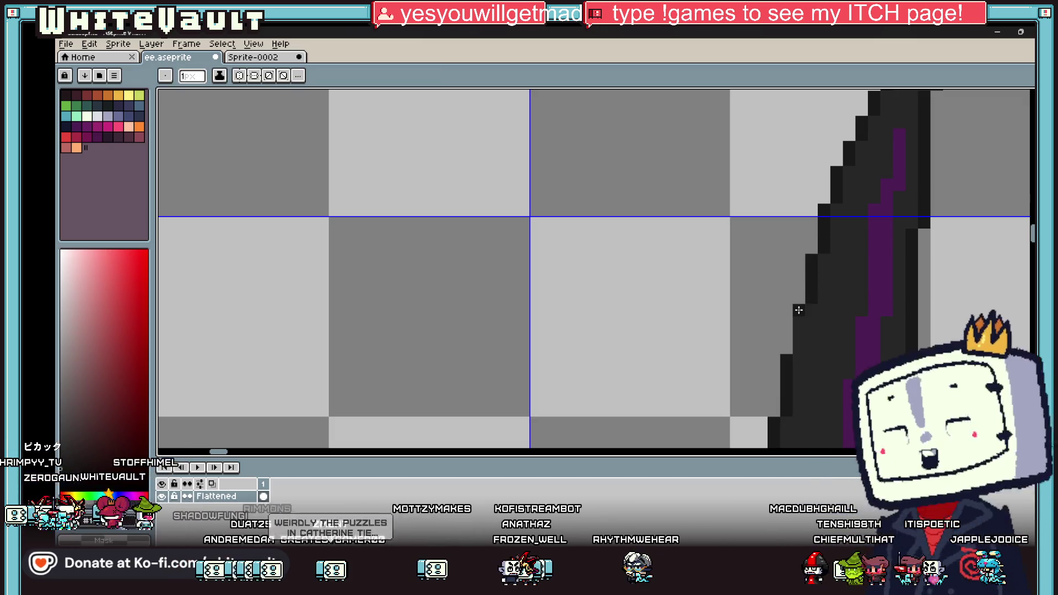
pyautogui.scroll(-3, 853, 306)
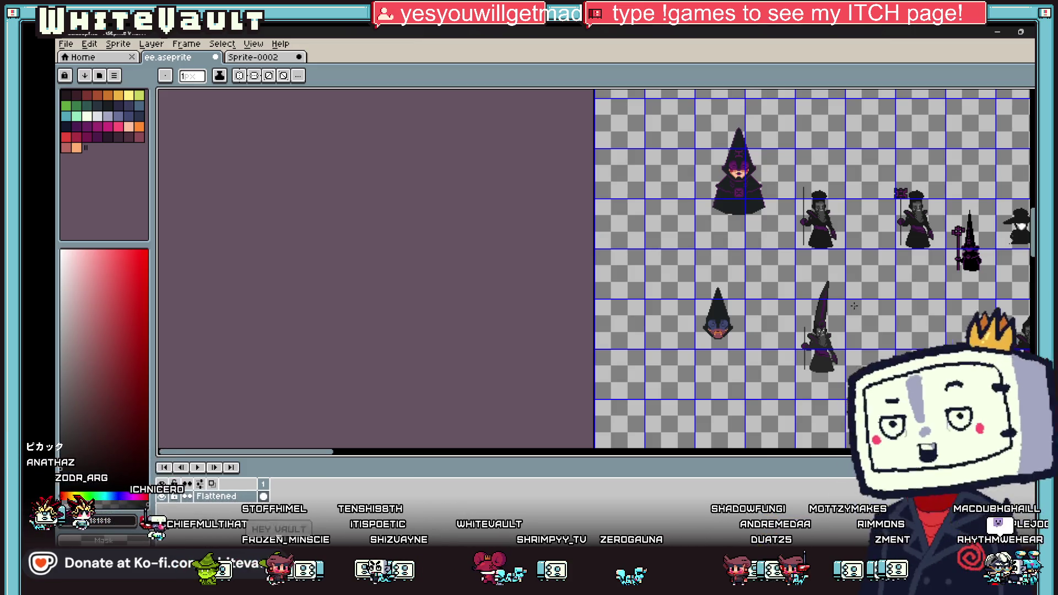
# Eyedrop a dark pixel from the wizard sprites as the foreground colour
pyautogui.scroll(-2, 854, 306)
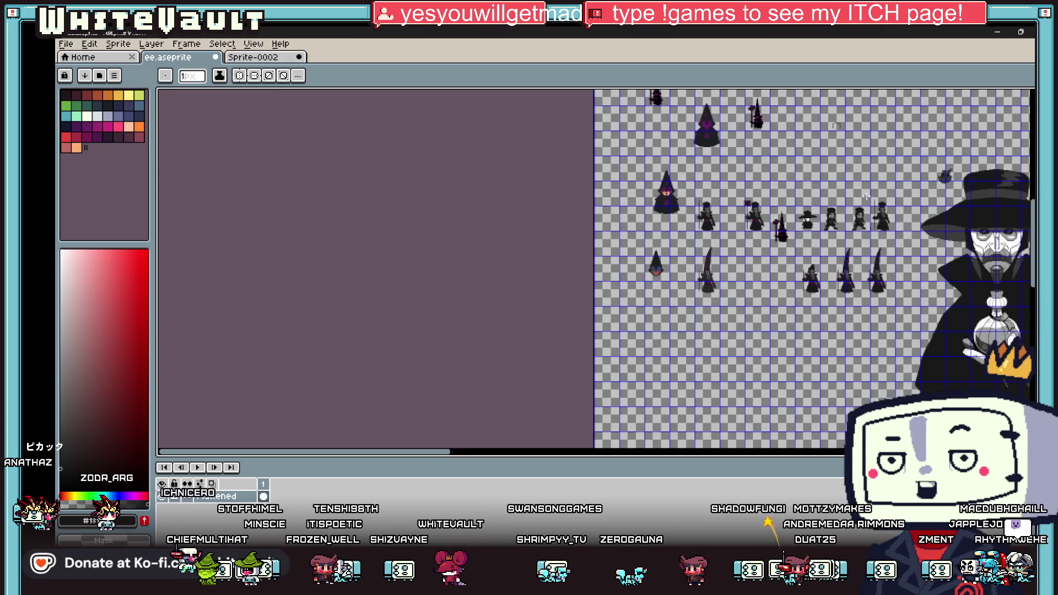
pyautogui.scroll(-2, 716, 132)
pyautogui.scroll(5, 715, 133)
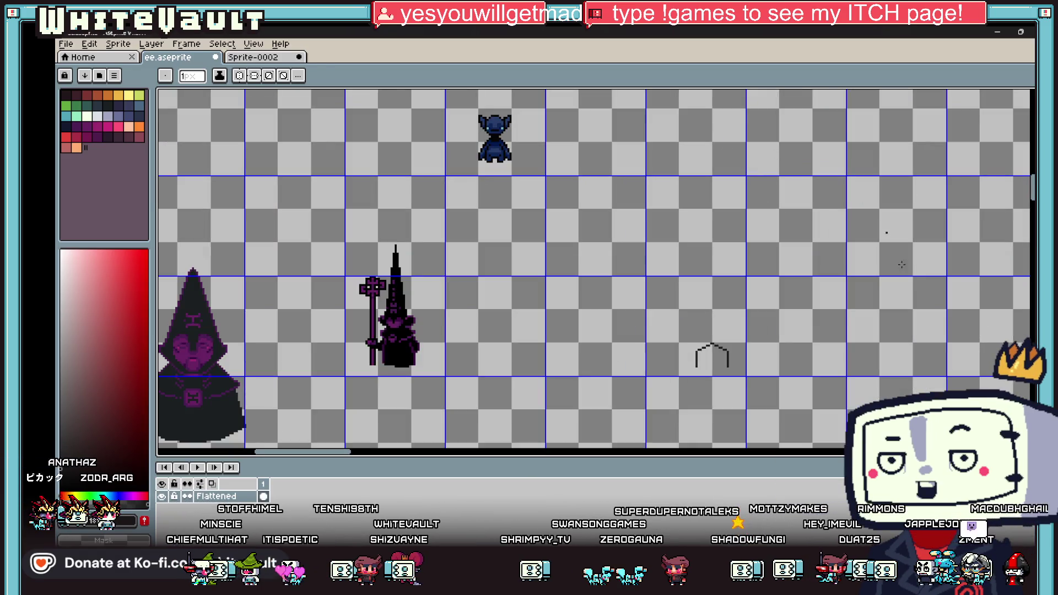
pyautogui.keyDown('alt'); pyautogui.click(494, 137); pyautogui.keyUp('alt')
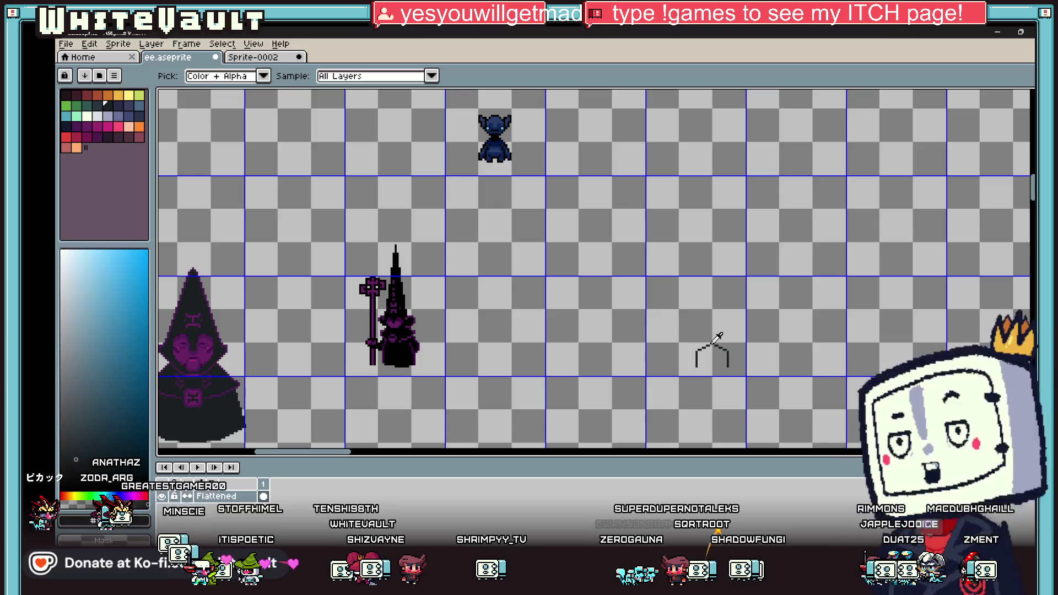
# Stamp the first five round dark dots in a horizontal row
pyautogui.scroll(3, 671, 247)
pyautogui.scroll(9, 650, 243)
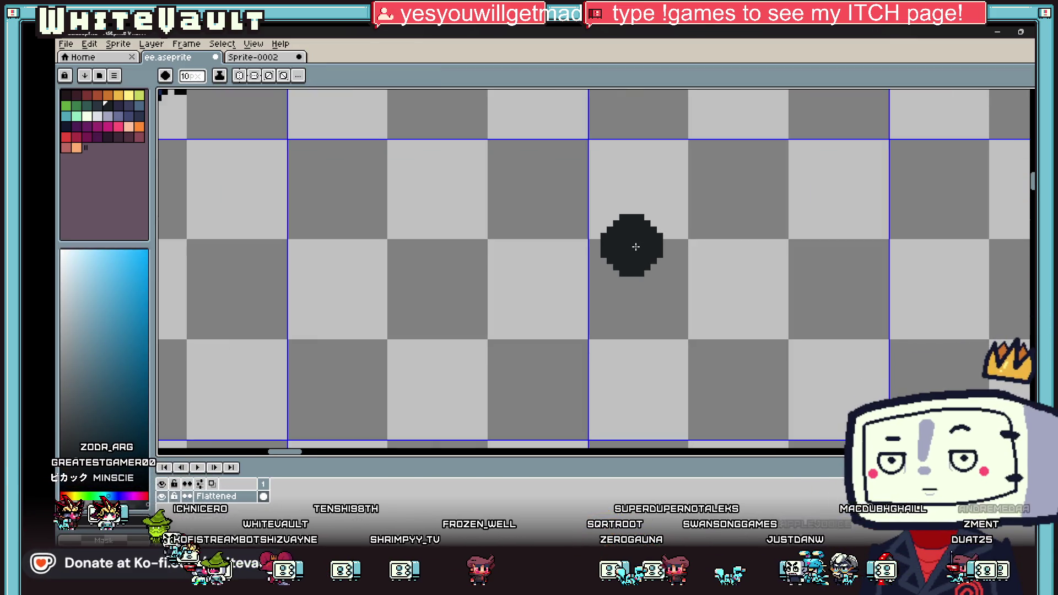
pyautogui.click(635, 247)
pyautogui.click(704, 249)
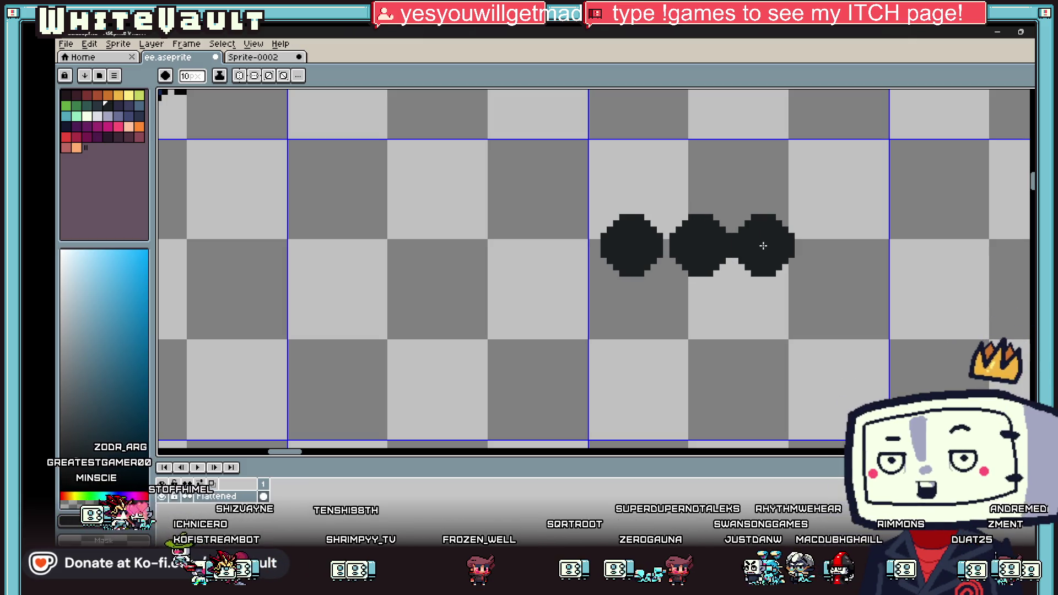
pyautogui.click(769, 246)
pyautogui.click(842, 246)
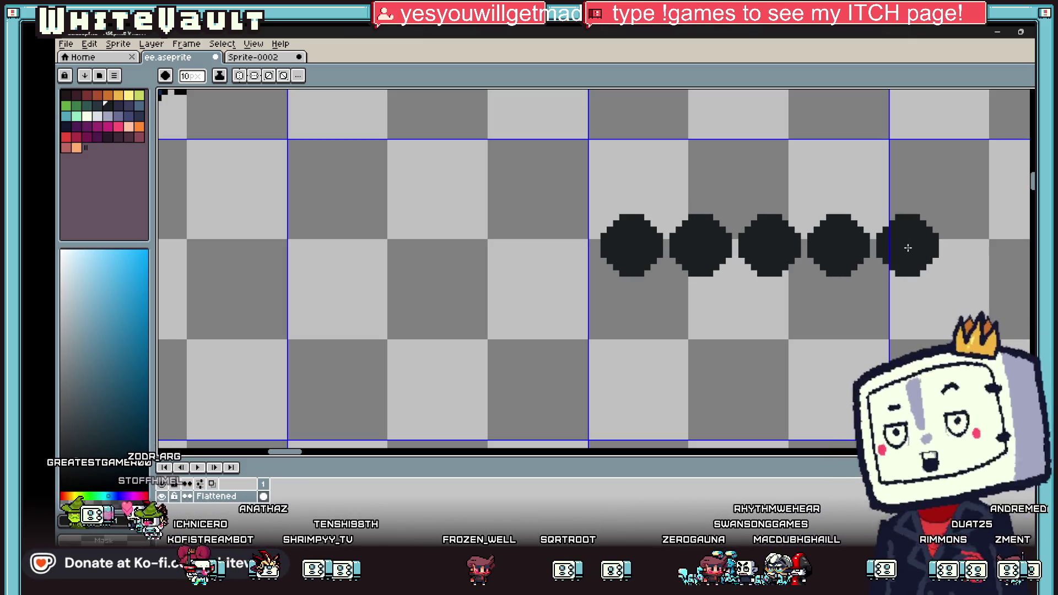
pyautogui.click(904, 243)
# Add the sixth and seventh dark dots, then stamp a pale yellow dot near the row's end
pyautogui.scroll(-4, 904, 243)
pyautogui.scroll(3, 957, 279)
pyautogui.scroll(3, 982, 268)
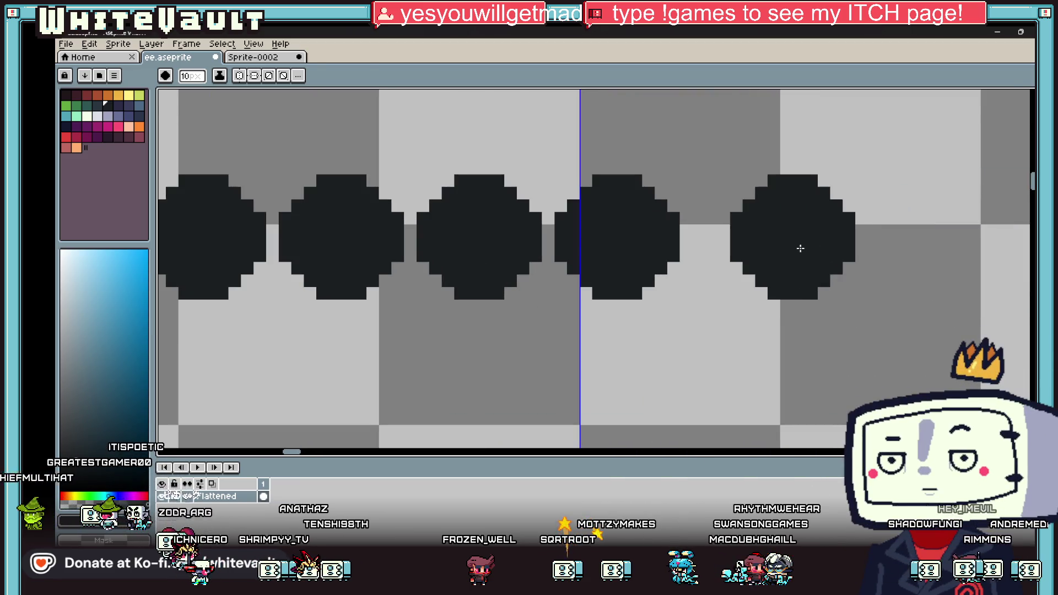
pyautogui.click(755, 245)
pyautogui.scroll(-3, 864, 246)
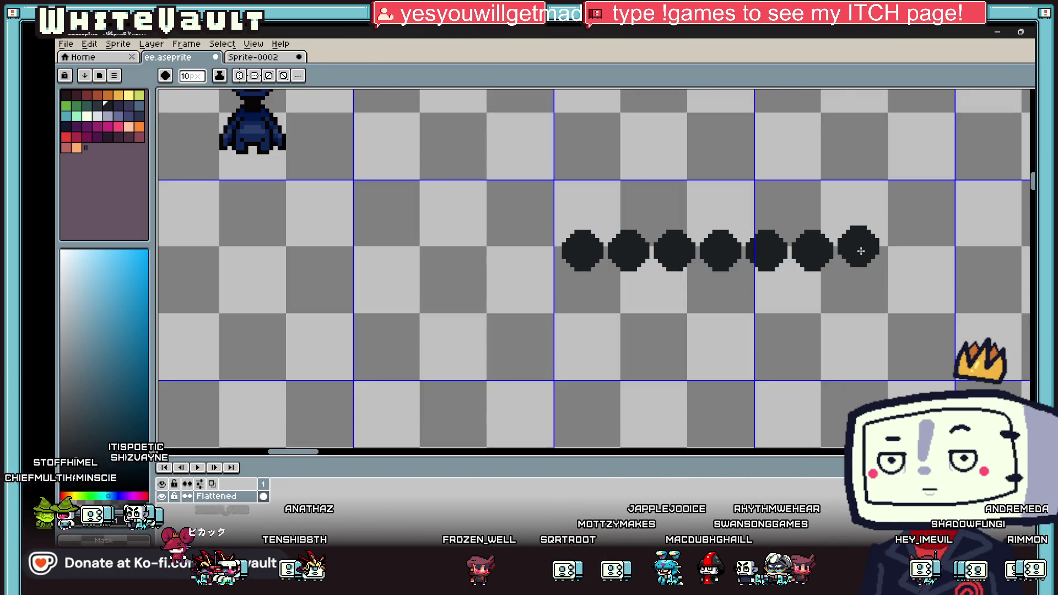
pyautogui.click(858, 250)
pyautogui.click(128, 95)
pyautogui.click(507, 224)
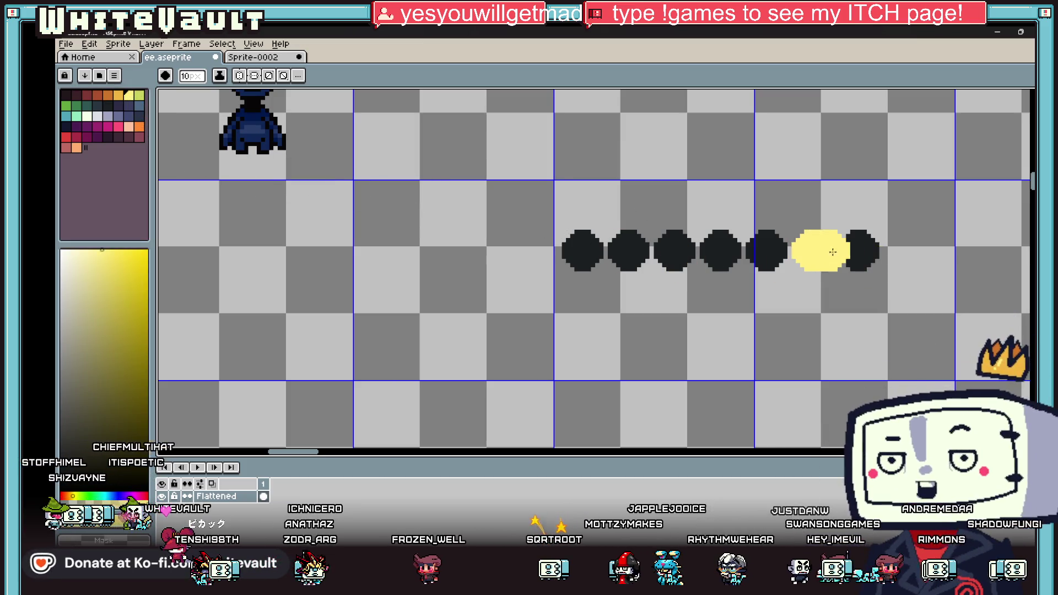
# Turn the rightmost dot yellow, fill the first dot yellow and half-fill the second
pyautogui.click(859, 252)
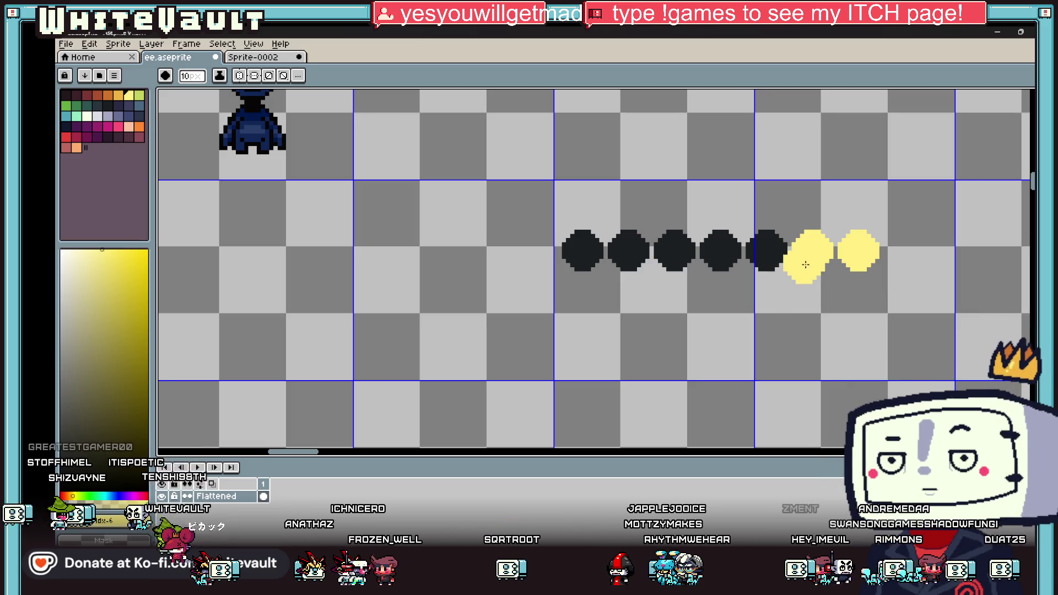
pyautogui.press('-')
pyautogui.press('-')
pyautogui.press('-')
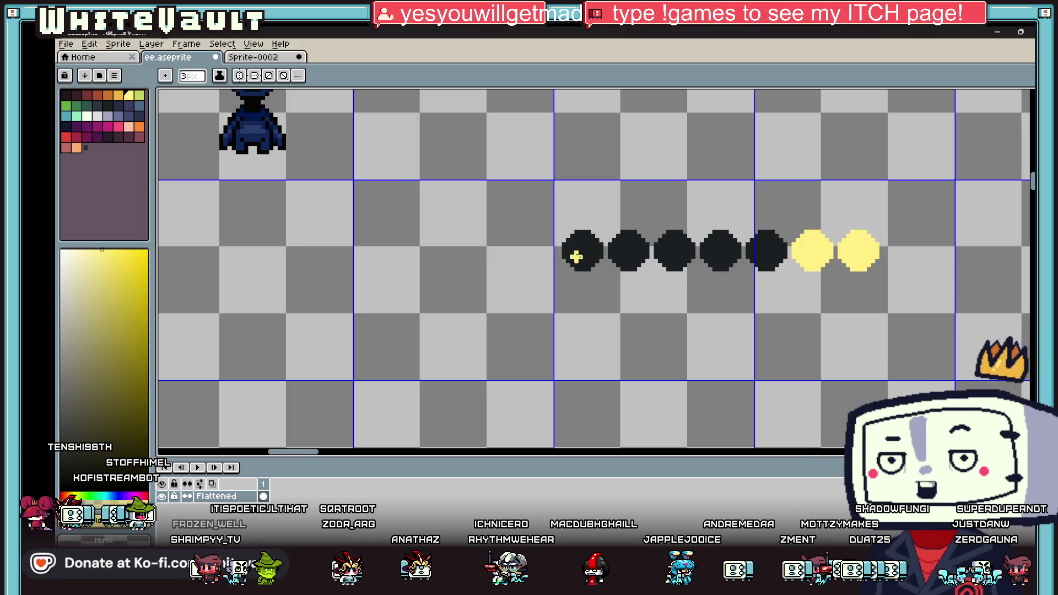
pyautogui.press('g')
pyautogui.click(584, 251)
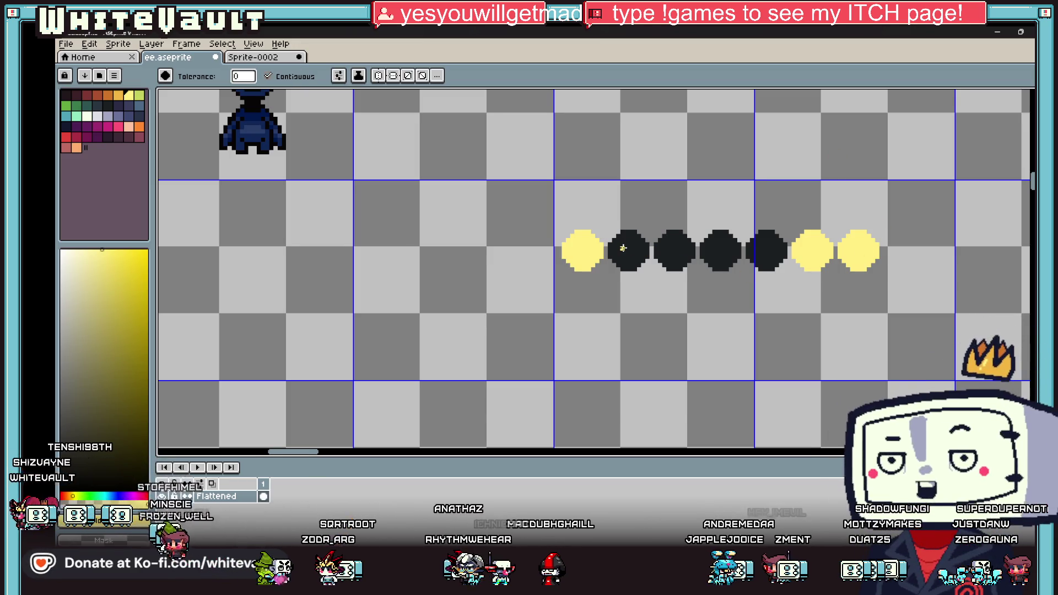
pyautogui.scroll(1, 622, 248)
pyautogui.press('b')
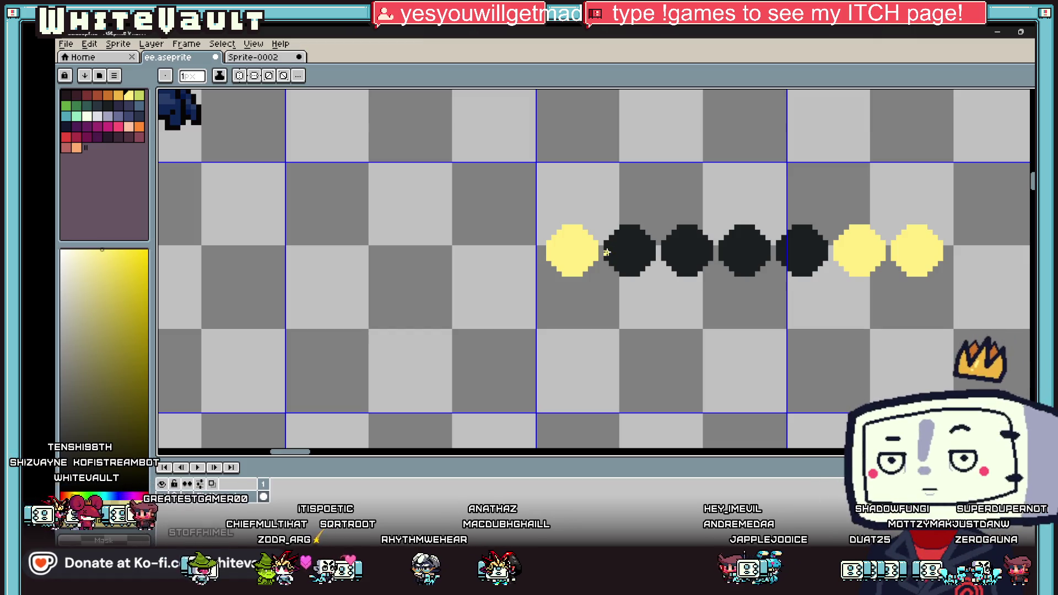
pyautogui.press('g')
pyautogui.click(630, 238)
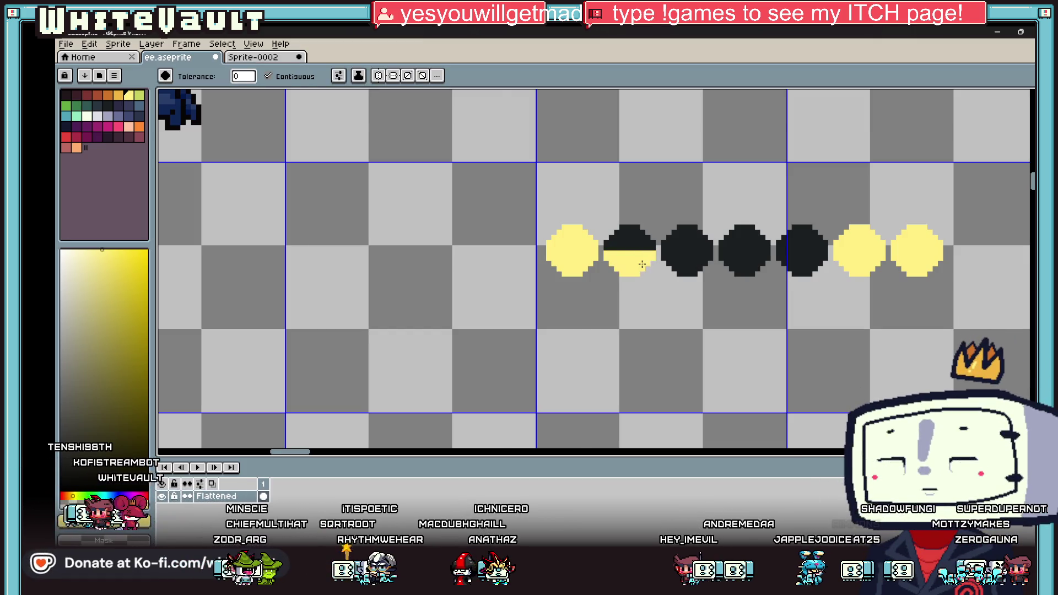
pyautogui.scroll(-4, 759, 275)
pyautogui.scroll(2, 823, 280)
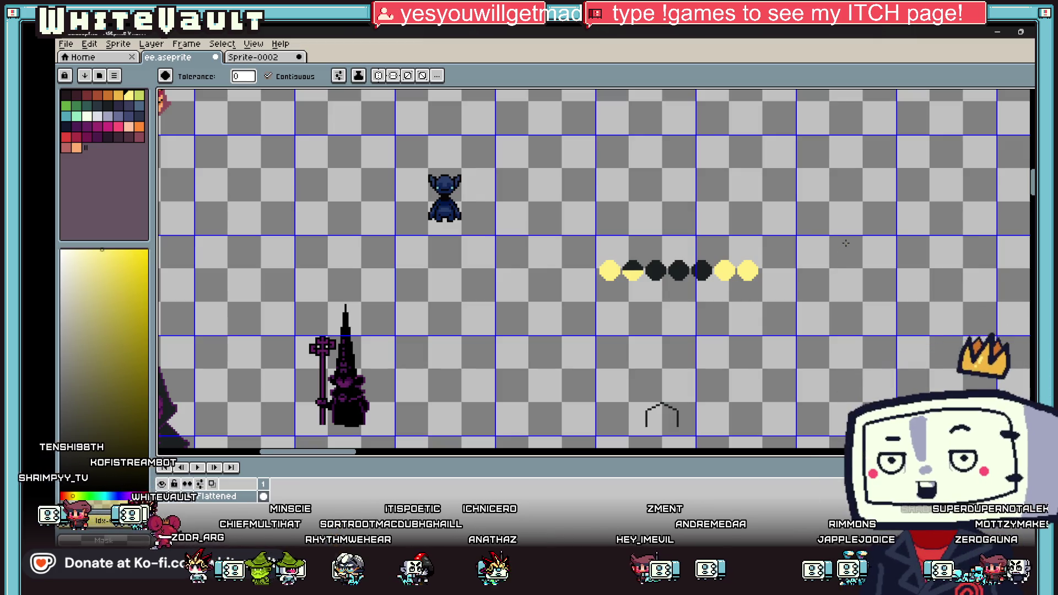
pyautogui.scroll(1, 709, 253)
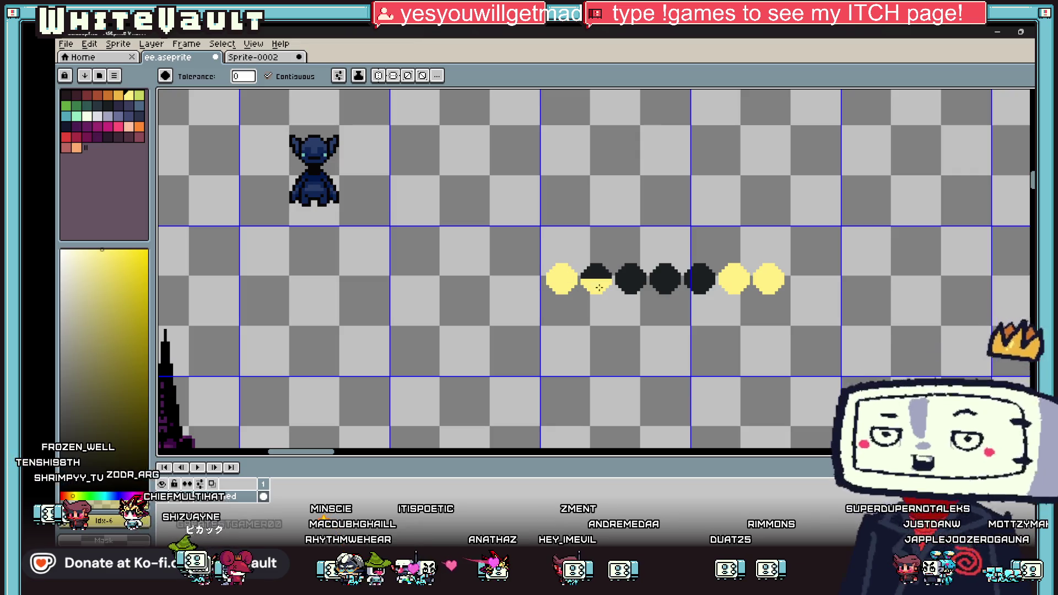
pyautogui.scroll(2, 679, 274)
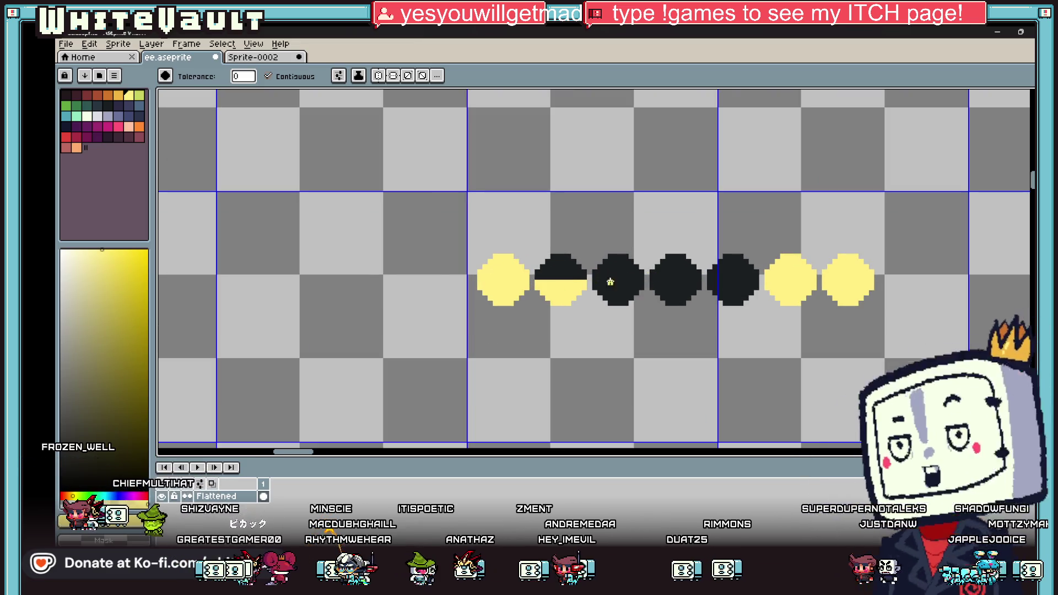
# Draw a short pale 1px bar above the half-yellow dot, undoing an accidental background fill
pyautogui.press(']')
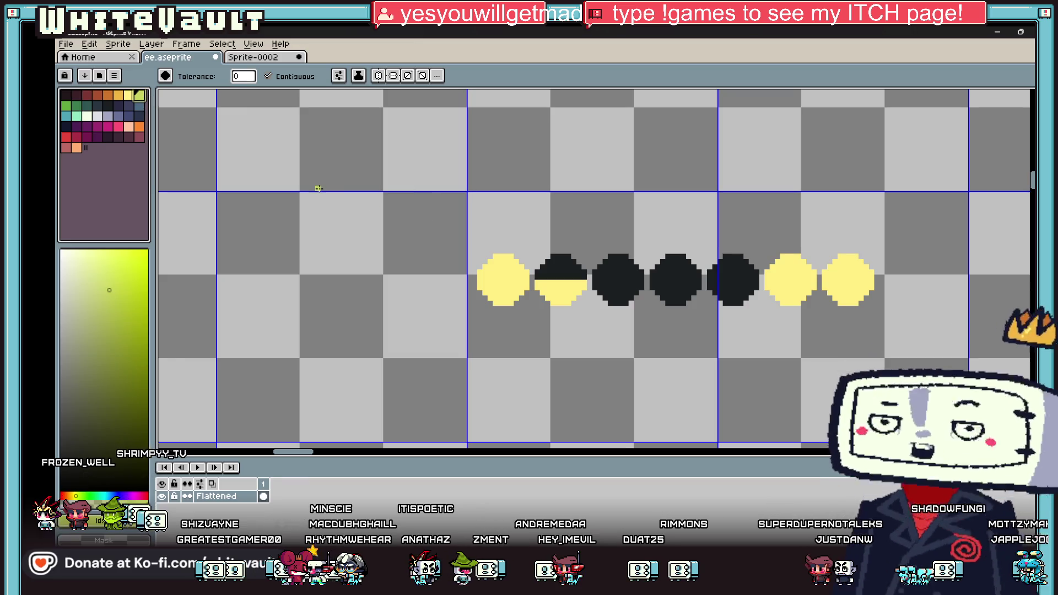
pyautogui.click(86, 115)
pyautogui.press('v')
pyautogui.press('g')
pyautogui.click(594, 243)
pyautogui.hotkey('ctrl', 'z')
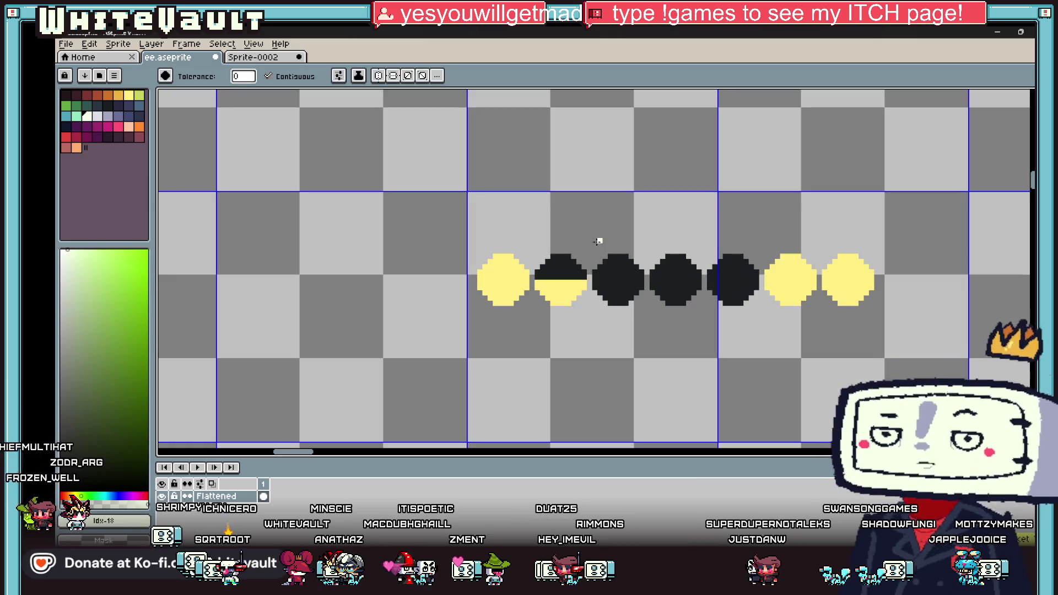
pyautogui.press('b')
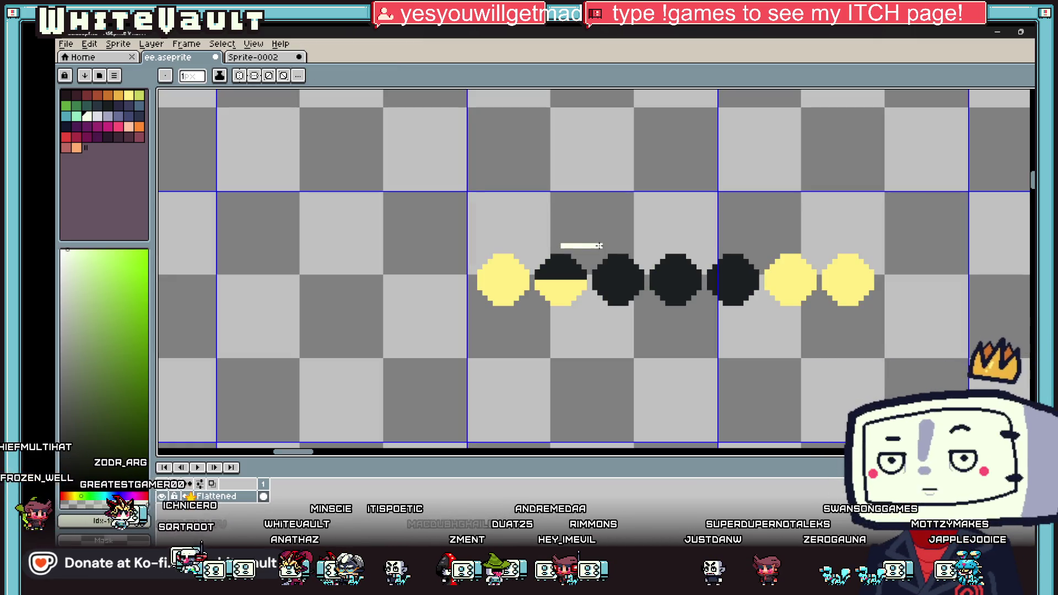
pyautogui.moveTo(599, 245); pyautogui.dragTo(611, 246)
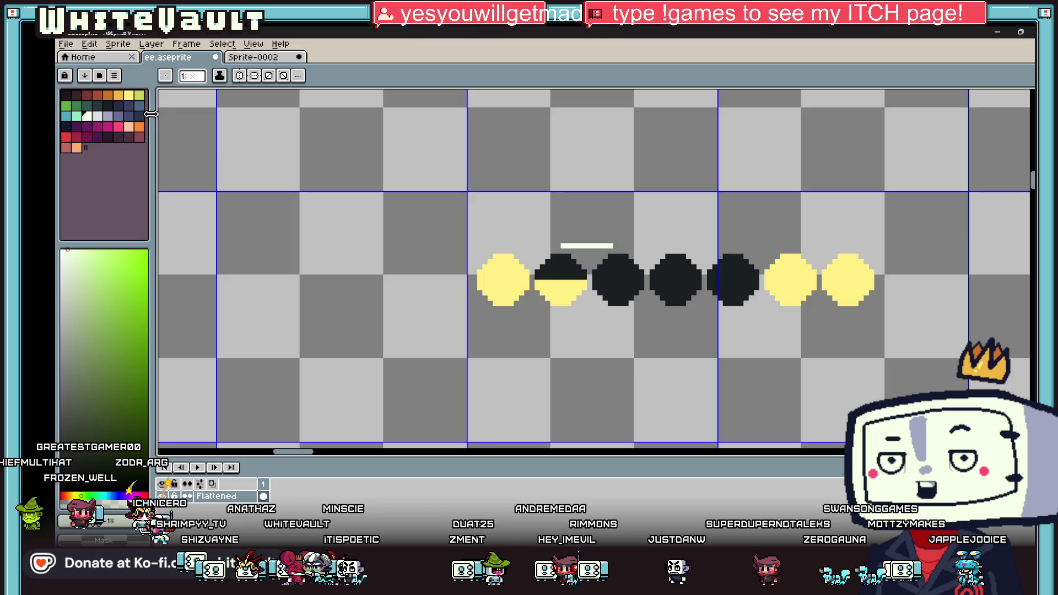
# Pick dark navy and shift the small dark mark one pixel left
pyautogui.keyDown('alt'); pyautogui.click(569, 265); pyautogui.keyUp('alt')
pyautogui.scroll(3, 550, 304)
pyautogui.moveTo(550, 326)
pyautogui.mouseDown()
pyautogui.moveTo(531, 319)
pyautogui.moveTo(535, 330)
pyautogui.mouseUp()
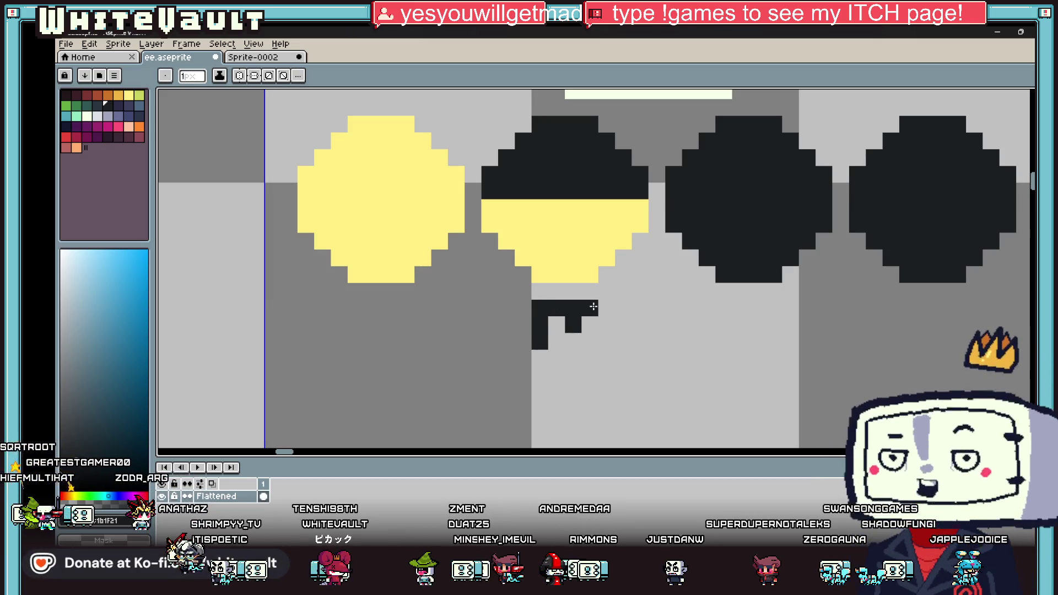
# Sample the cream colour of the bar from the canvas
pyautogui.scroll(-5, 607, 346)
pyautogui.scroll(-3, 645, 333)
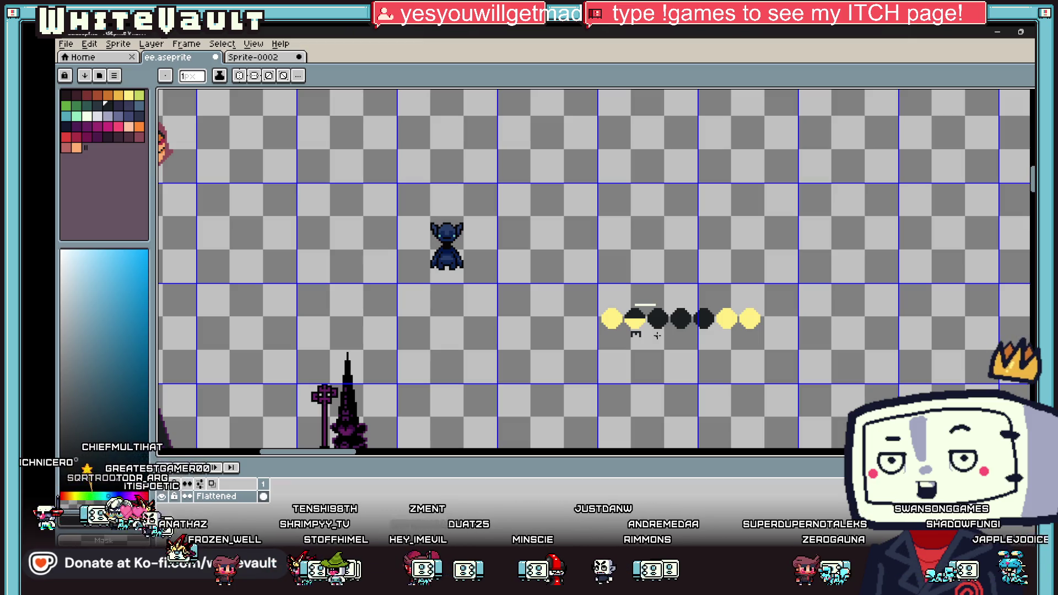
pyautogui.scroll(2, 657, 335)
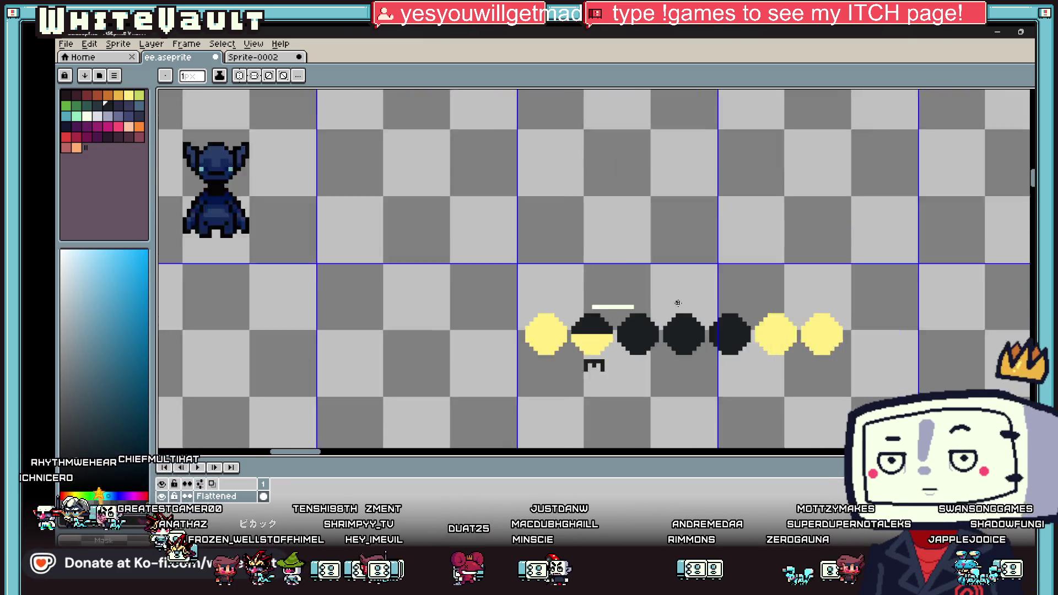
pyautogui.scroll(2, 655, 338)
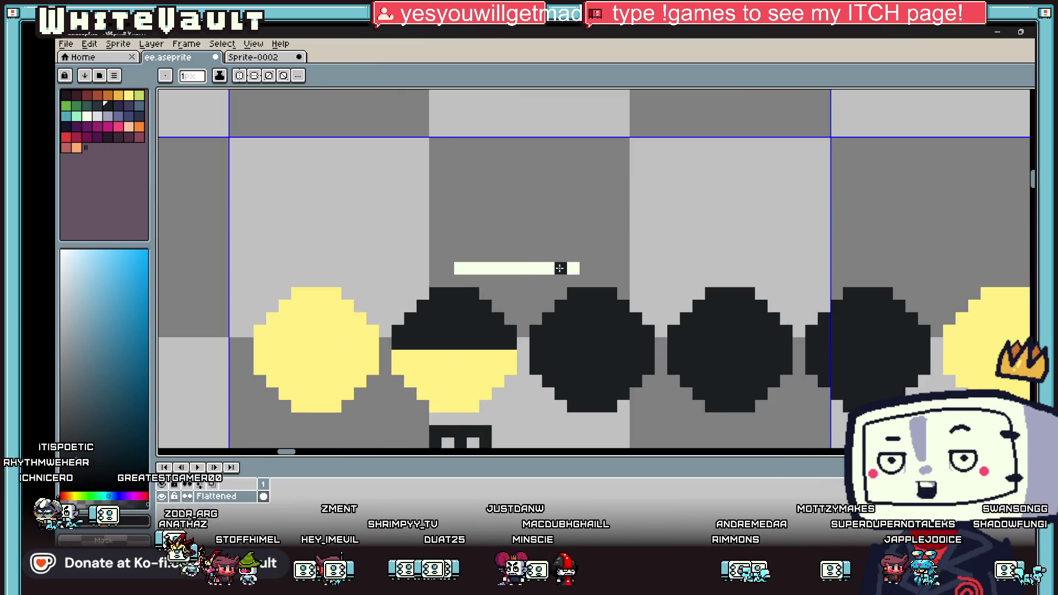
pyautogui.keyDown('alt'); pyautogui.click(559, 268); pyautogui.keyUp('alt')
pyautogui.scroll(-4, 605, 337)
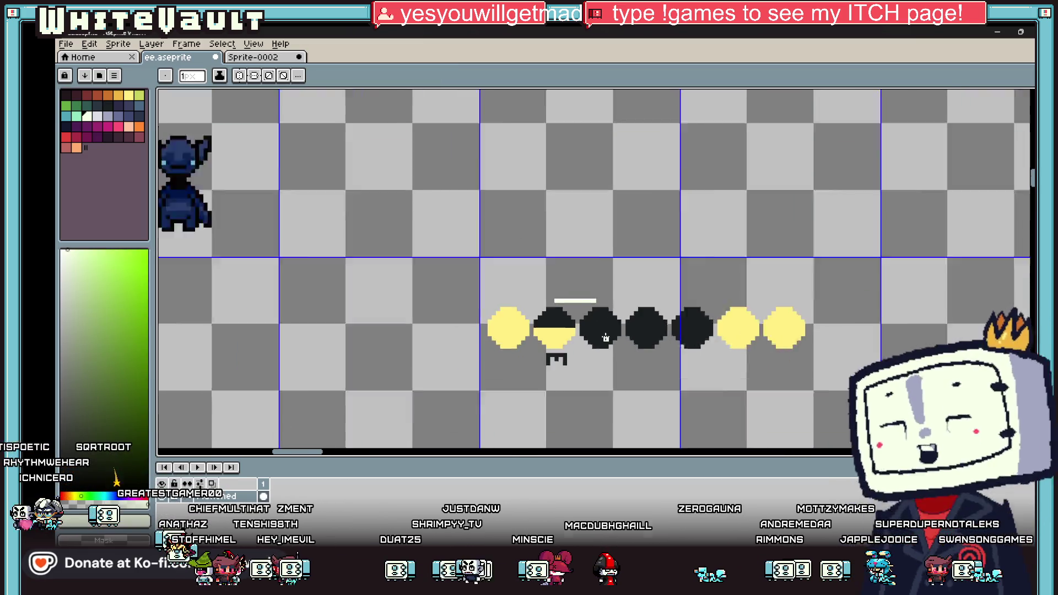
pyautogui.scroll(1, 606, 338)
pyautogui.press('i')
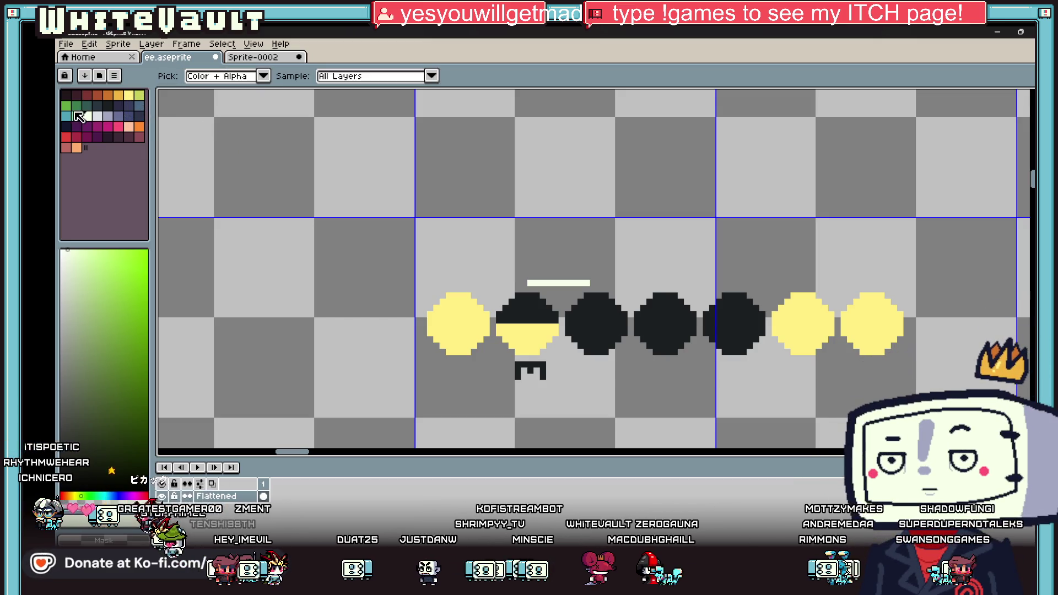
# Bucket-fill the third and fourth circles green, restoring the fifth circle to black
pyautogui.click(76, 106)
pyautogui.press('g')
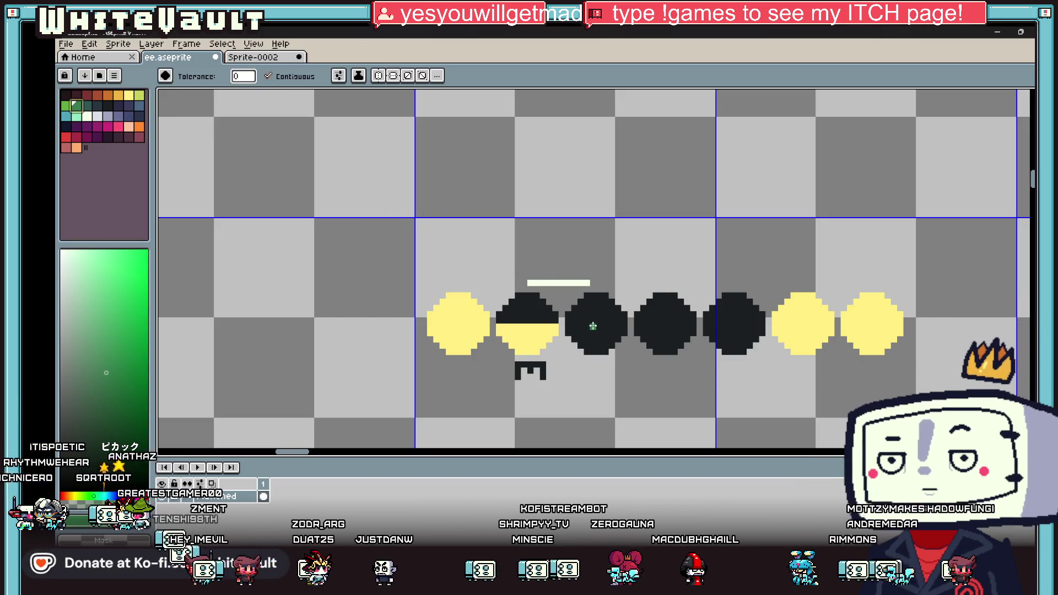
pyautogui.click(593, 326)
pyautogui.click(728, 321)
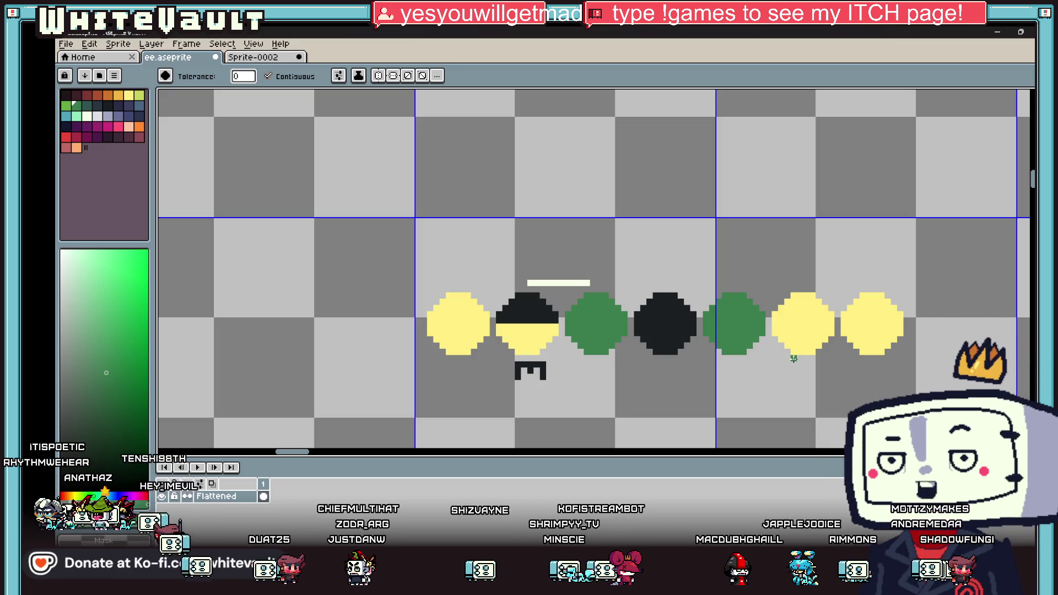
pyautogui.scroll(-2, 794, 358)
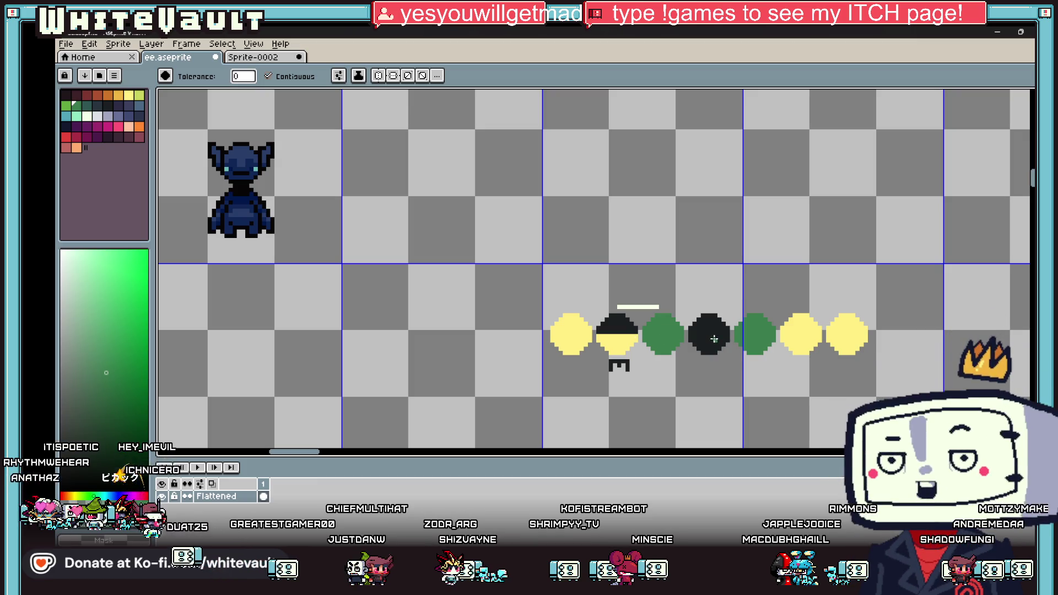
pyautogui.rightClick(755, 335)
pyautogui.click(709, 334)
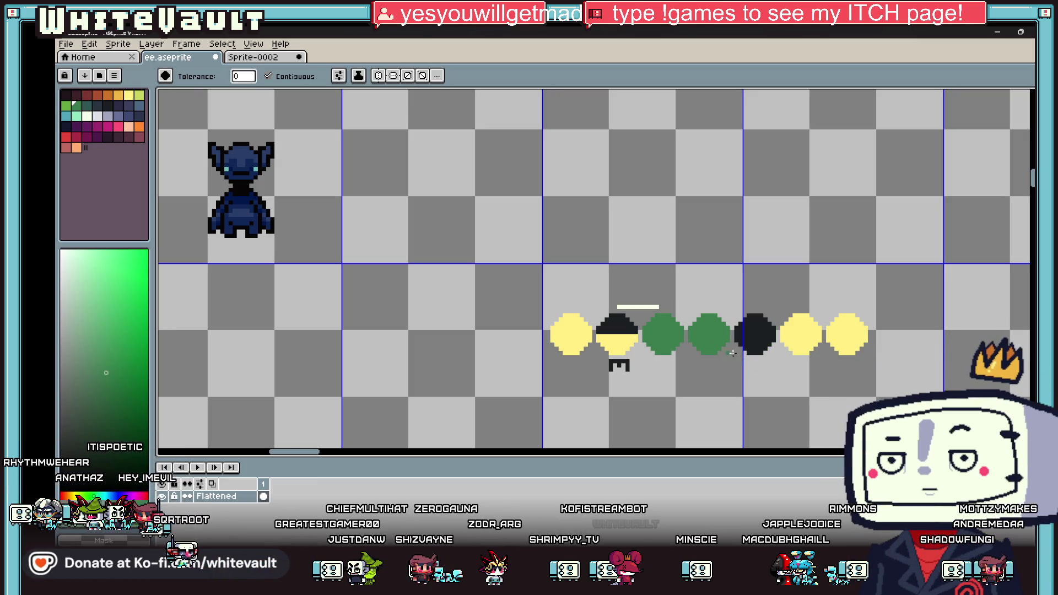
pyautogui.press('i')
pyautogui.scroll(1, 653, 306)
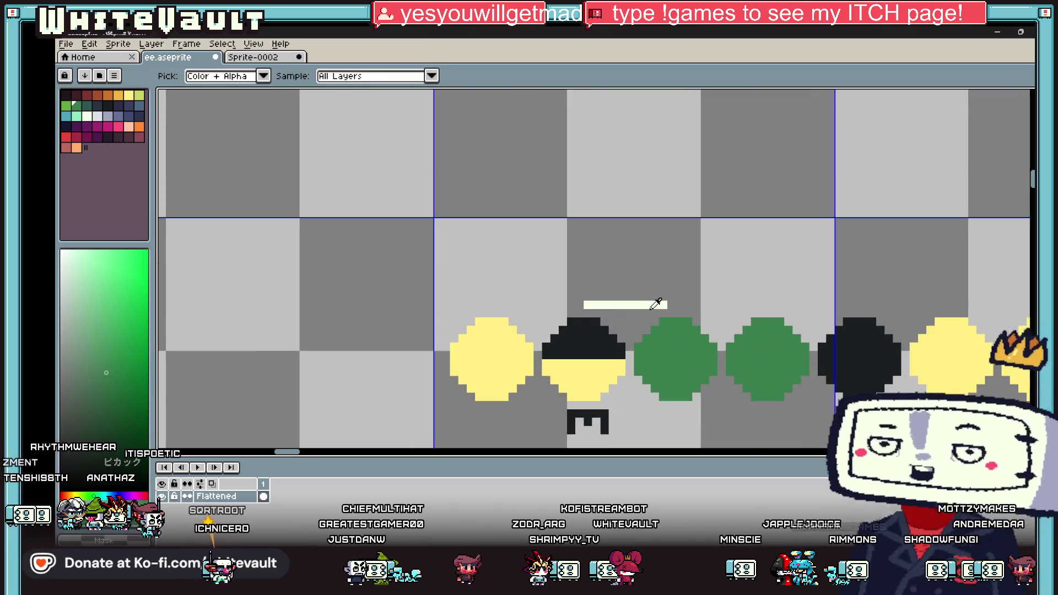
# Eyedrop the white bar and draw two more white bars above the green circles
pyautogui.click(656, 304)
pyautogui.press('b')
pyautogui.click(688, 304)
pyautogui.keyDown('shift'); pyautogui.click(754, 304); pyautogui.keyUp('shift')
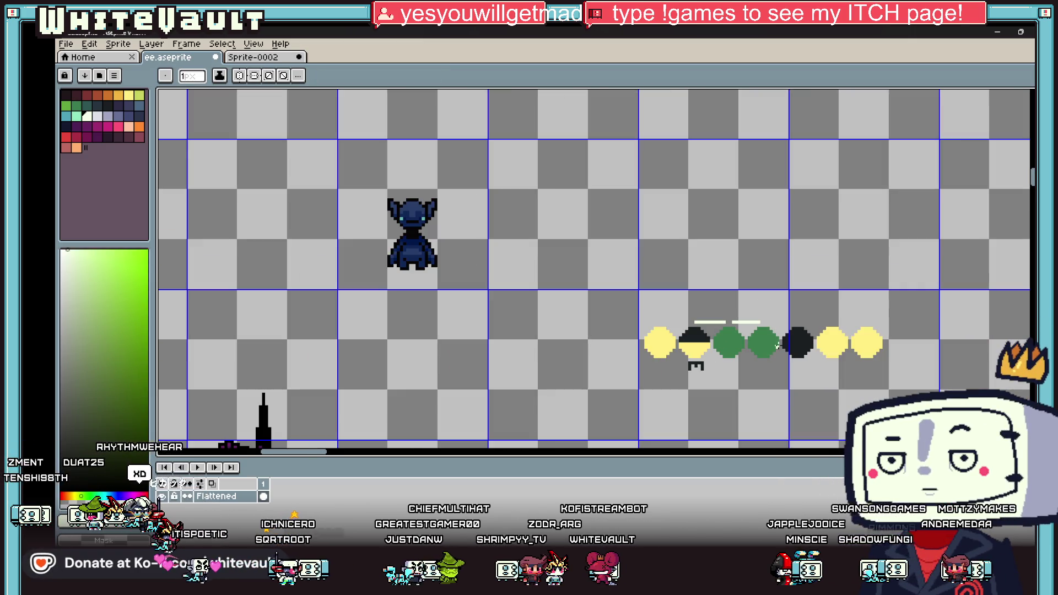
pyautogui.scroll(-2, 749, 297)
pyautogui.scroll(2, 745, 282)
pyautogui.moveTo(745, 283); pyautogui.dragTo(807, 282)
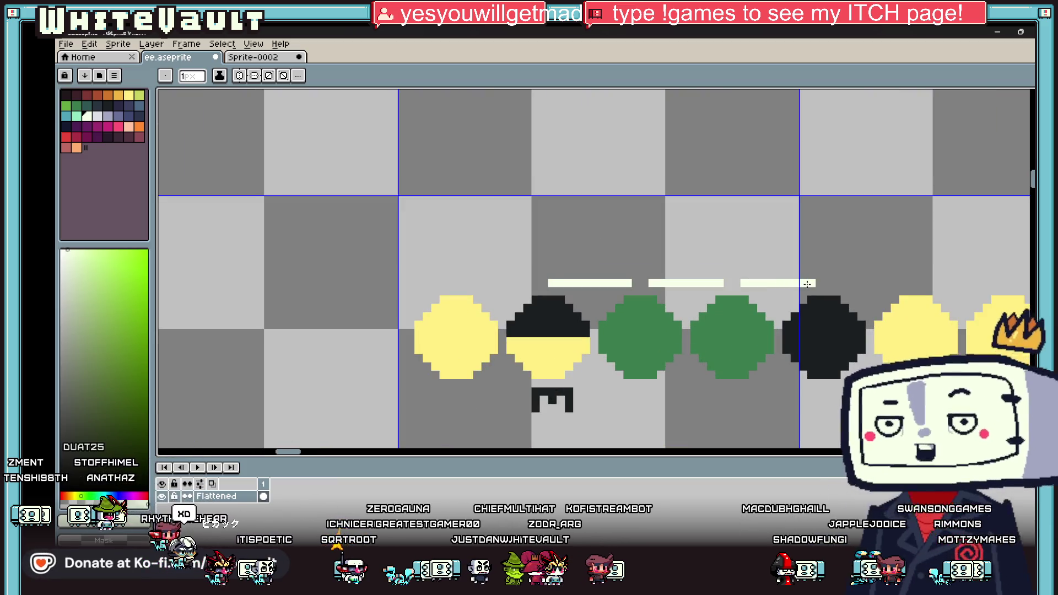
pyautogui.scroll(-2, 809, 283)
# Eyedrop yellow and draw an upward arrow with a long stem below the dark circle
pyautogui.press('i')
pyautogui.scroll(2, 839, 301)
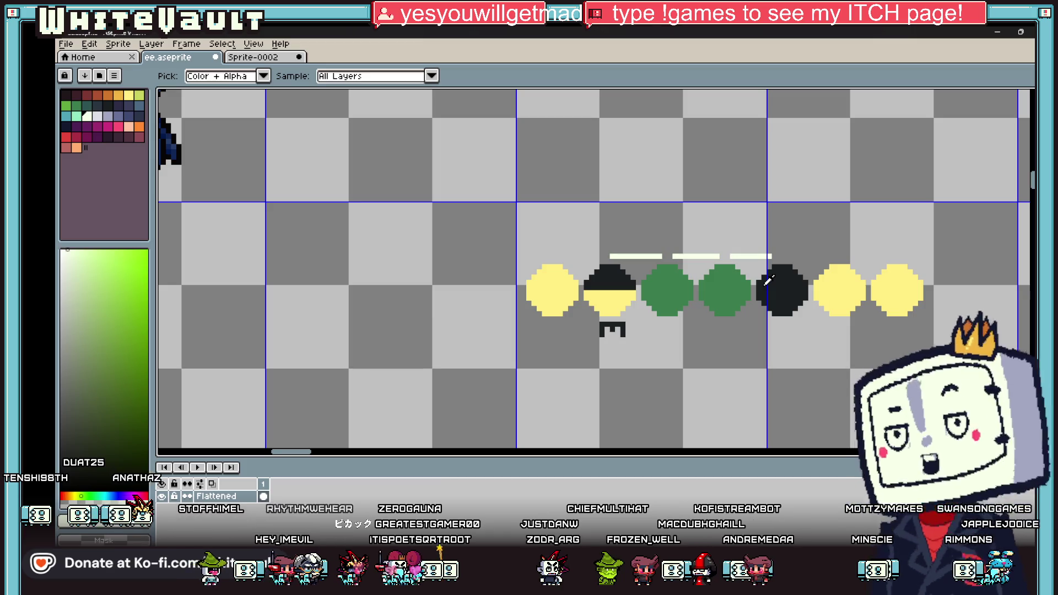
pyautogui.scroll(1, 801, 291)
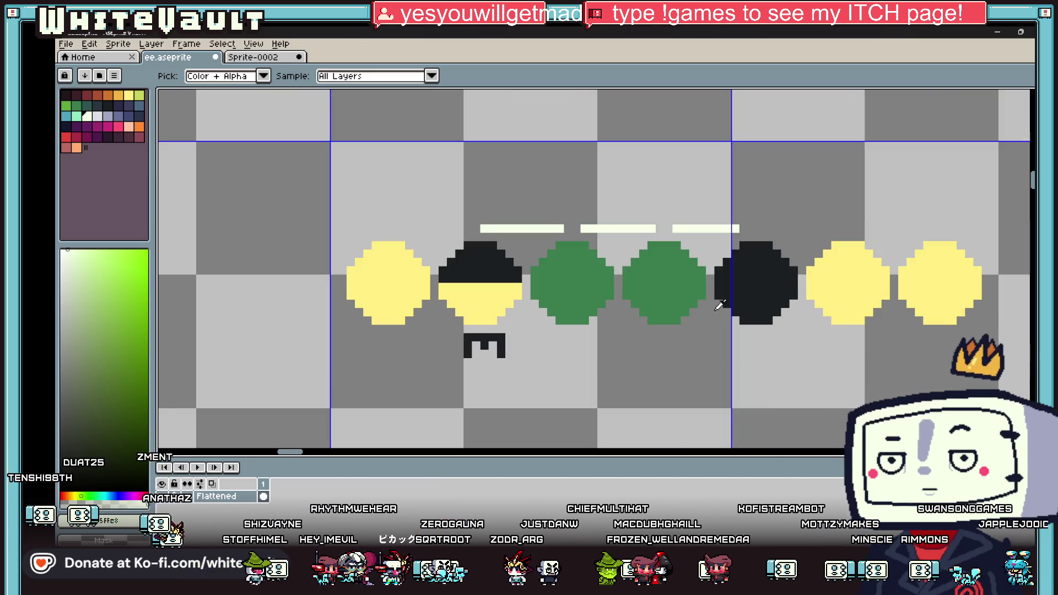
pyautogui.keyDown('alt'); pyautogui.click(669, 285); pyautogui.keyUp('alt')
pyautogui.click(758, 346)
pyautogui.scroll(1, 753, 345)
pyautogui.keyDown('alt'); pyautogui.click(892, 240); pyautogui.keyUp('alt')
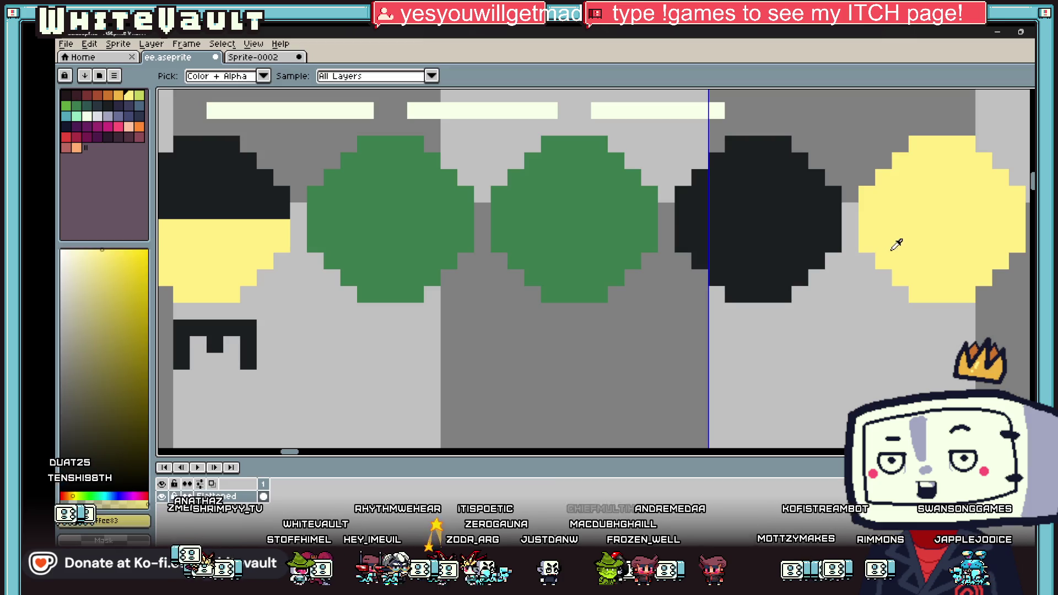
pyautogui.click(749, 328)
pyautogui.click(732, 345)
pyautogui.click(716, 361)
pyautogui.click(766, 345)
pyautogui.click(783, 361)
pyautogui.moveTo(752, 364); pyautogui.dragTo(750, 453)
pyautogui.scroll(-5, 766, 347)
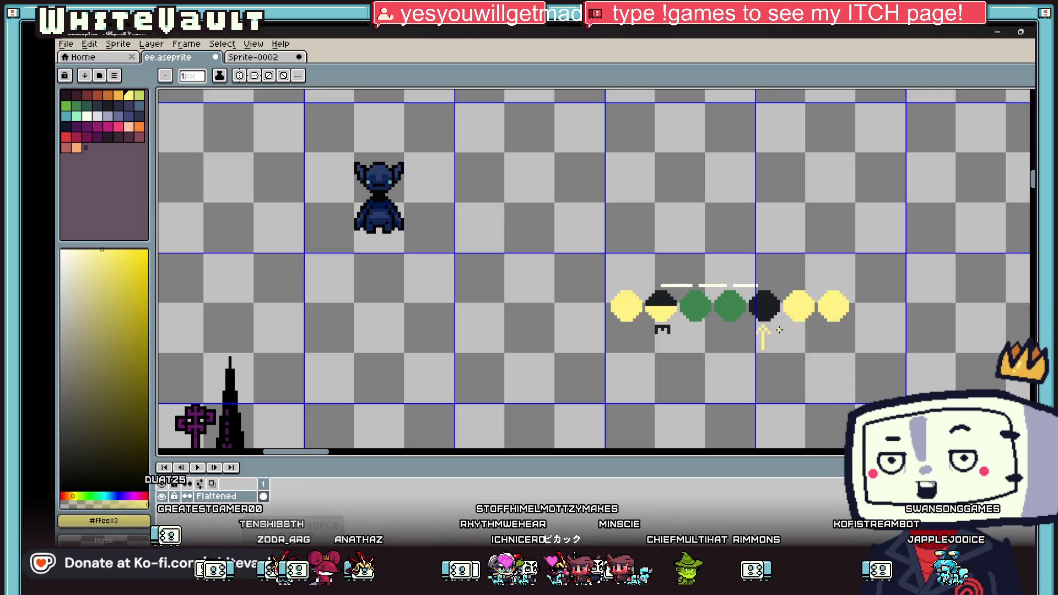
pyautogui.scroll(3, 796, 283)
# Draw a small white arc above the dark circle with a 1-pixel brush
pyautogui.press('+')
pyautogui.press('+')
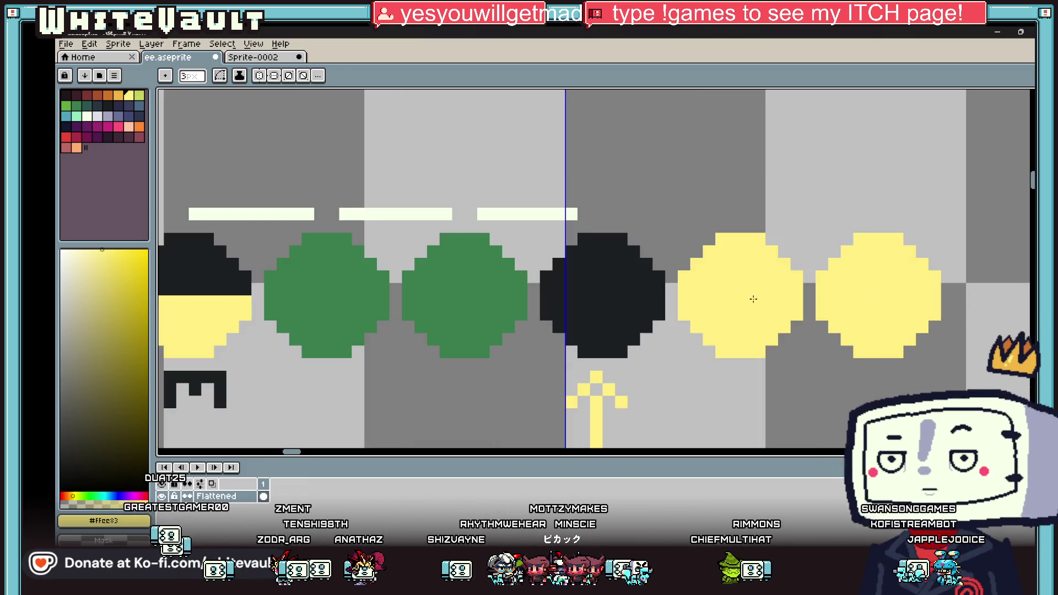
pyautogui.keyDown('alt'); pyautogui.click(573, 213); pyautogui.keyUp('alt')
pyautogui.press('-')
pyautogui.press('-')
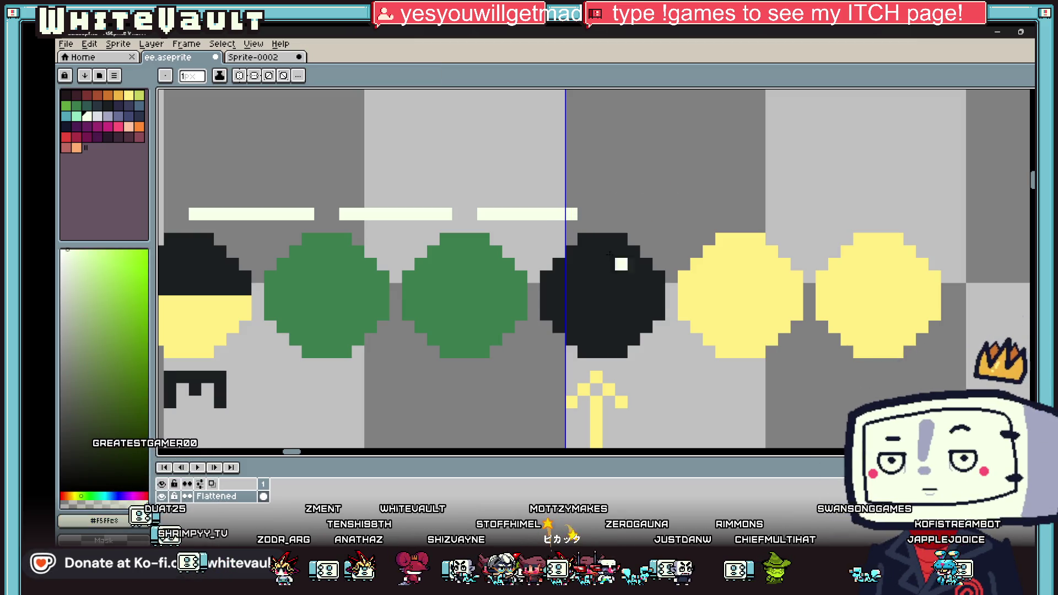
pyautogui.moveTo(634, 214)
pyautogui.mouseDown()
pyautogui.moveTo(659, 189)
pyautogui.moveTo(690, 189)
pyautogui.moveTo(710, 214)
pyautogui.mouseUp()
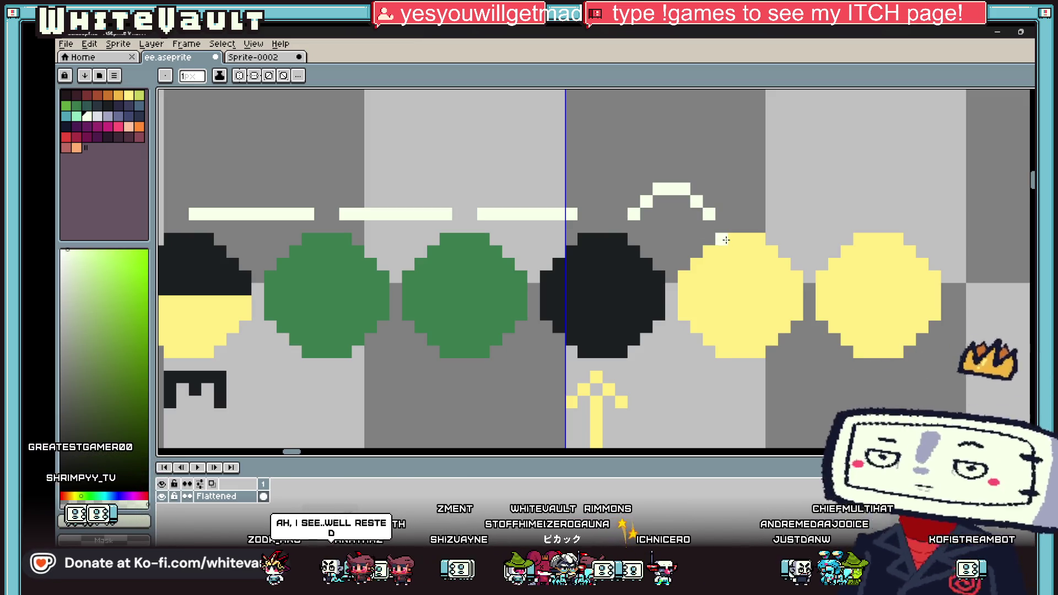
pyautogui.scroll(-3, 726, 240)
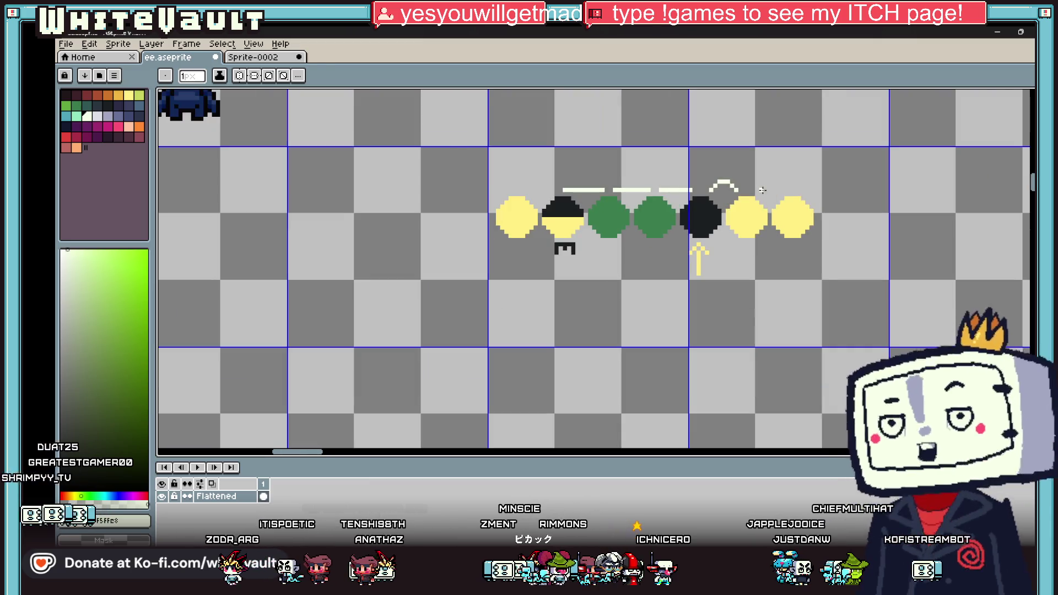
pyautogui.scroll(2, 716, 232)
pyautogui.click(76, 137)
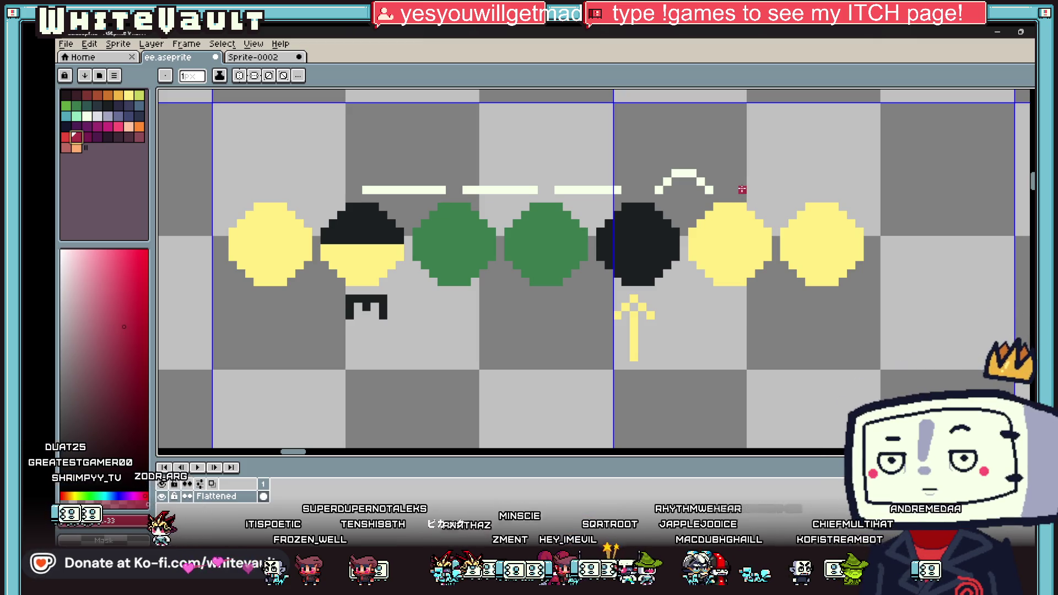
# Draw crimson lines above and below the right yellow circles and the first yellow circle
pyautogui.moveTo(740, 190); pyautogui.dragTo(796, 190)
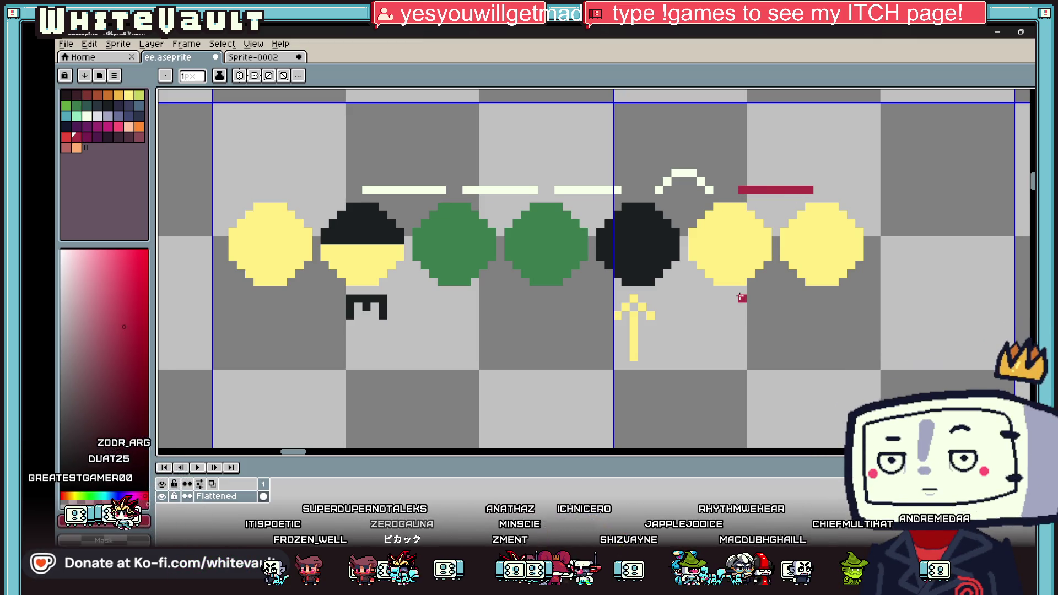
pyautogui.moveTo(739, 297); pyautogui.dragTo(815, 297)
pyautogui.scroll(-3, 740, 266)
pyautogui.scroll(3, 592, 250)
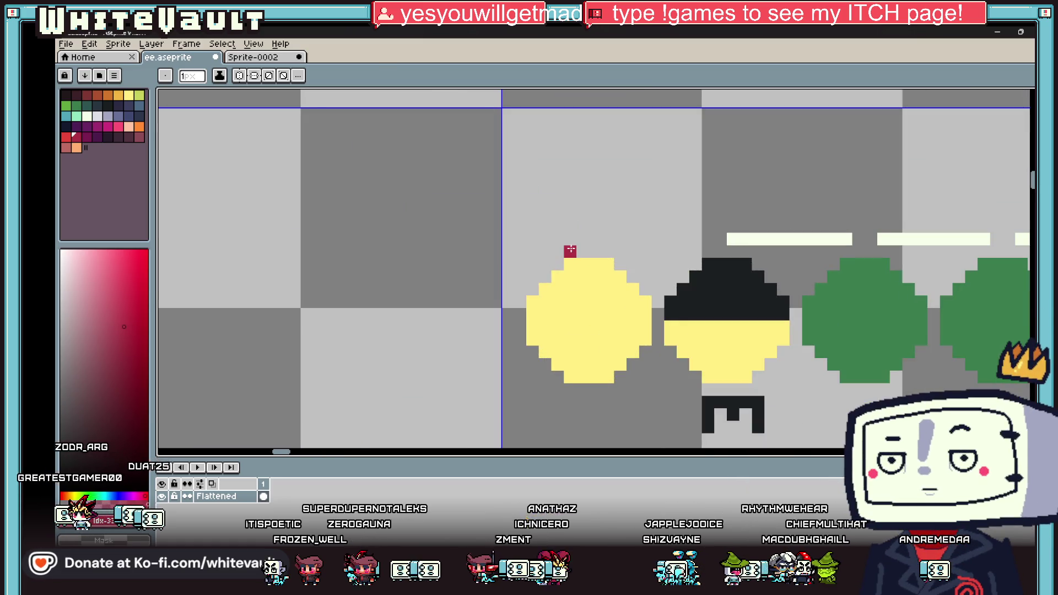
pyautogui.moveTo(570, 238); pyautogui.dragTo(504, 237)
pyautogui.moveTo(570, 403); pyautogui.dragTo(504, 403)
# Add a short crimson dash beside the half-lit circle
pyautogui.click(520, 377)
pyautogui.scroll(-3, 635, 250)
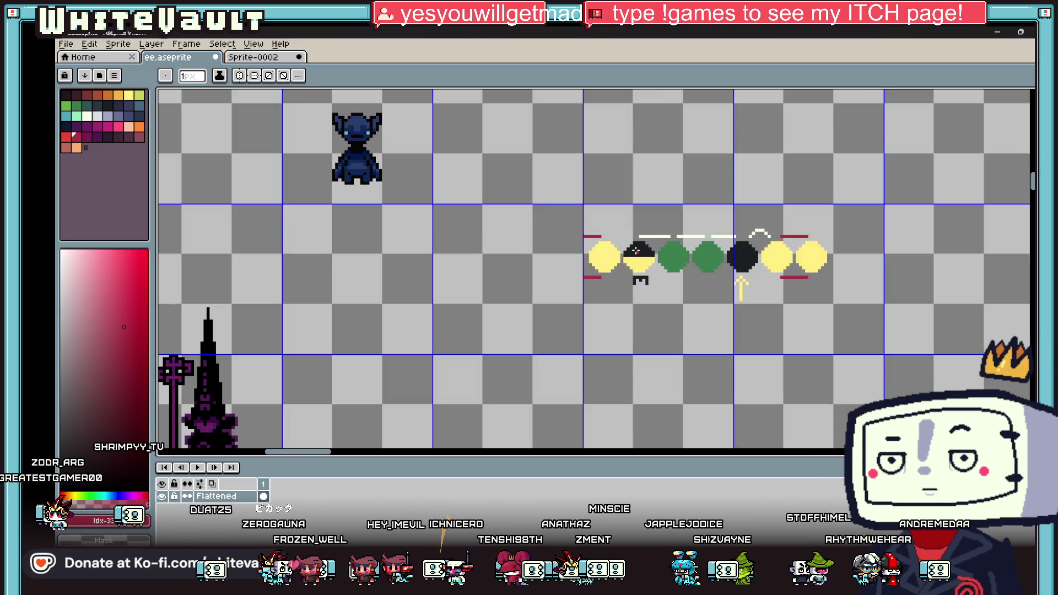
pyautogui.scroll(1, 637, 252)
pyautogui.scroll(2, 617, 265)
pyautogui.click(622, 298)
pyautogui.moveTo(622, 297); pyautogui.dragTo(640, 297)
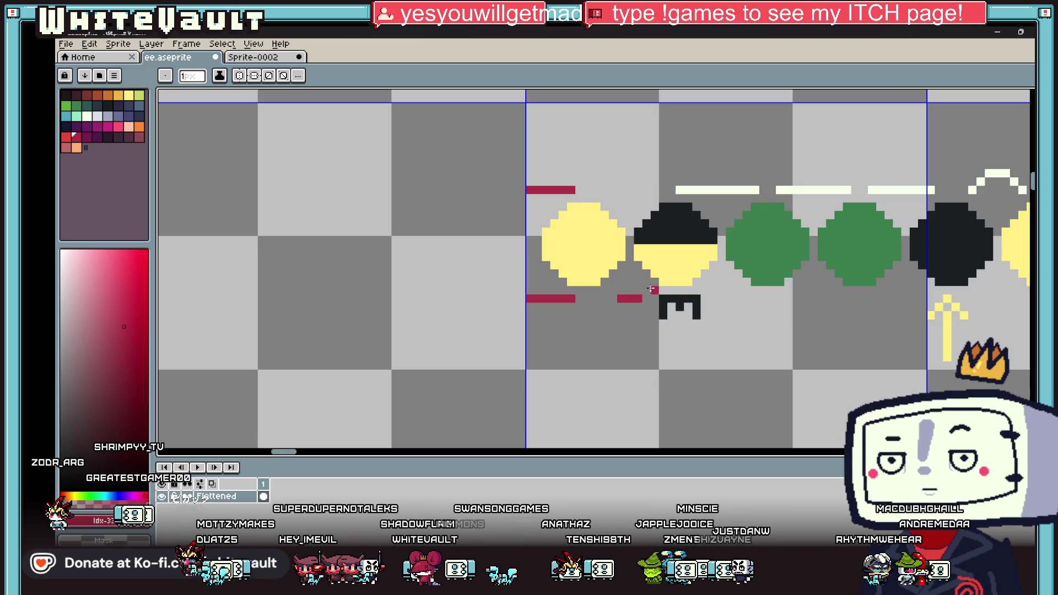
# Select the dark circle and its arrow with a rectangular marquee
pyautogui.scroll(-2, 656, 275)
pyautogui.scroll(-1, 846, 317)
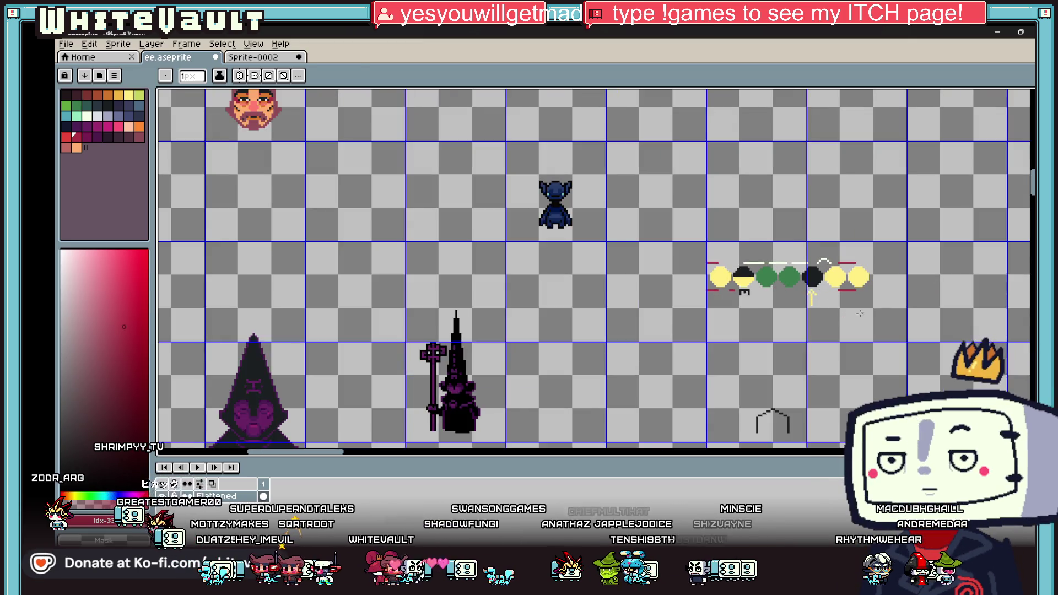
pyautogui.scroll(2, 869, 321)
pyautogui.scroll(1, 868, 320)
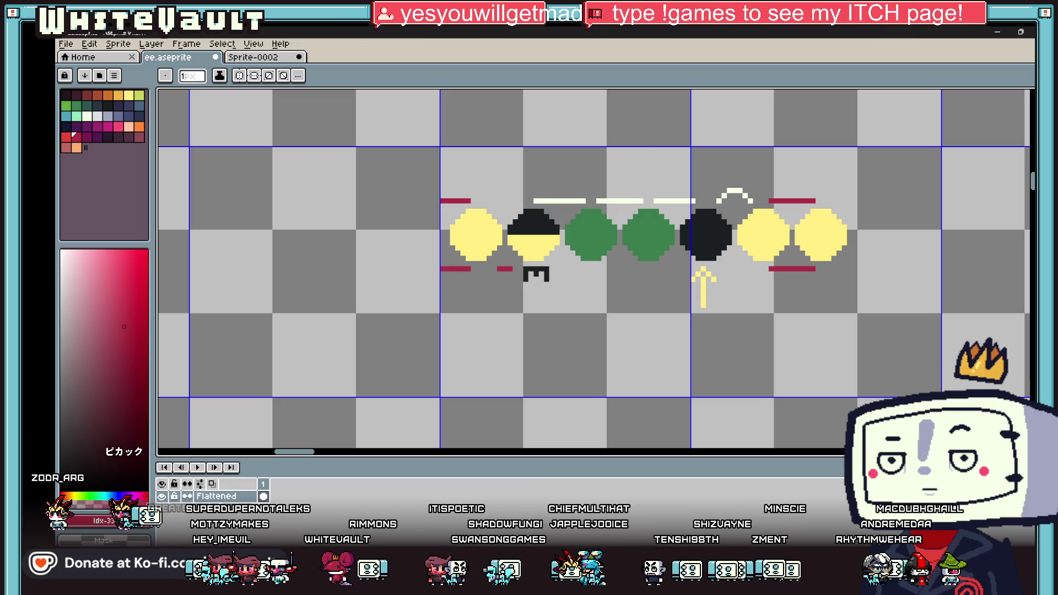
pyautogui.press('m')
pyautogui.moveTo(676, 175); pyautogui.dragTo(734, 351)
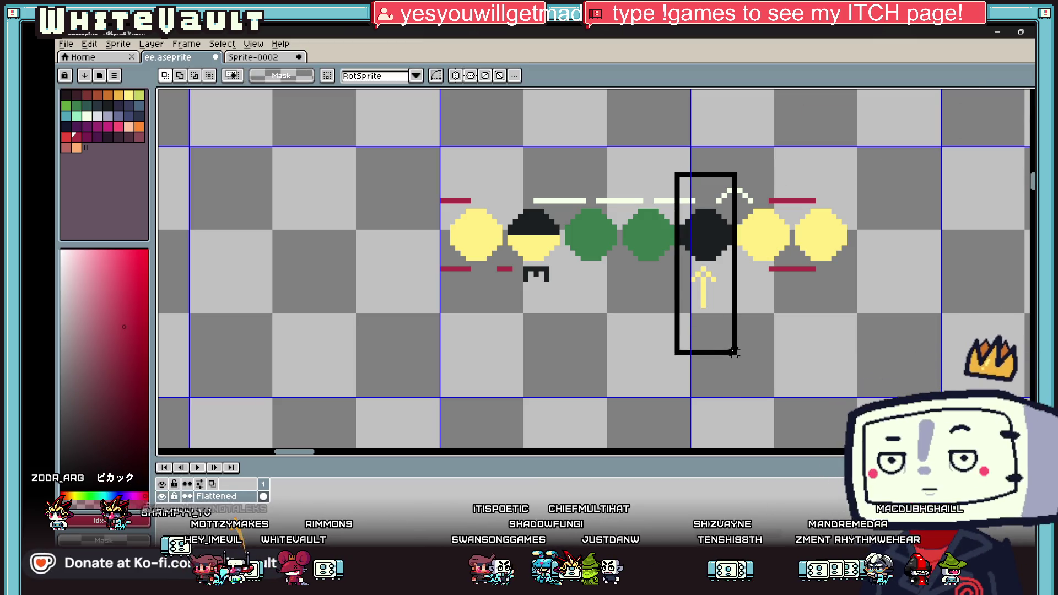
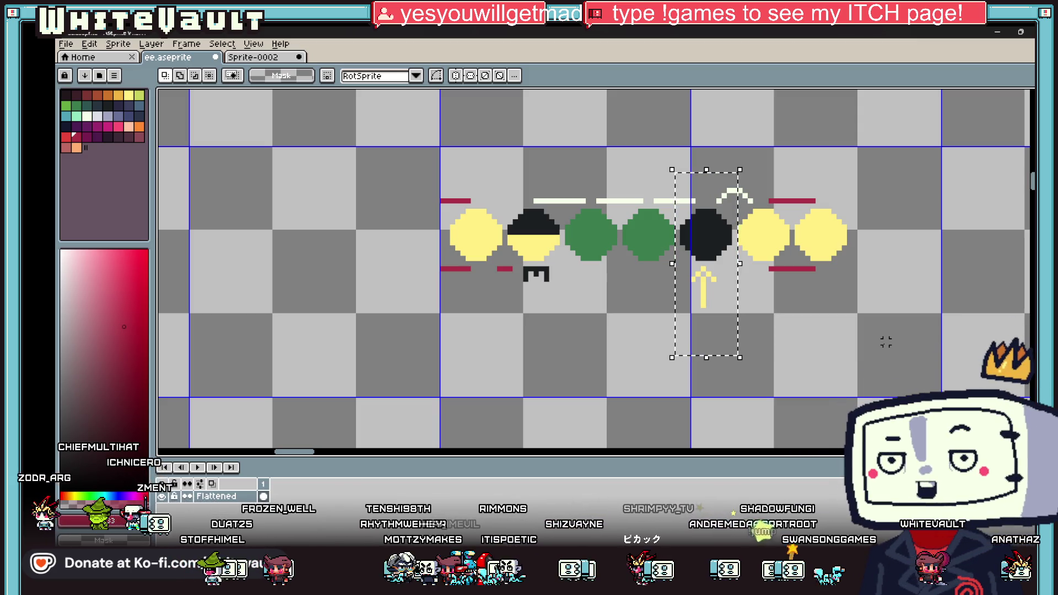
# Lighten dark pixels across the tall-hatted wizard's face with grey pencil strokes
pyautogui.scroll(-2, 891, 300)
pyautogui.scroll(-2, 891, 299)
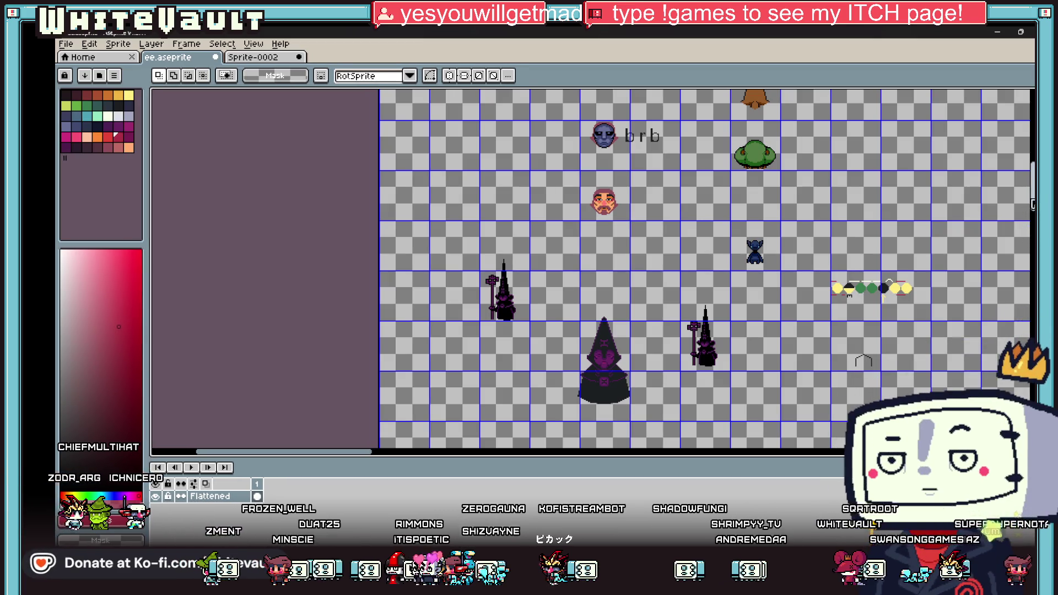
pyautogui.scroll(-5, 889, 282)
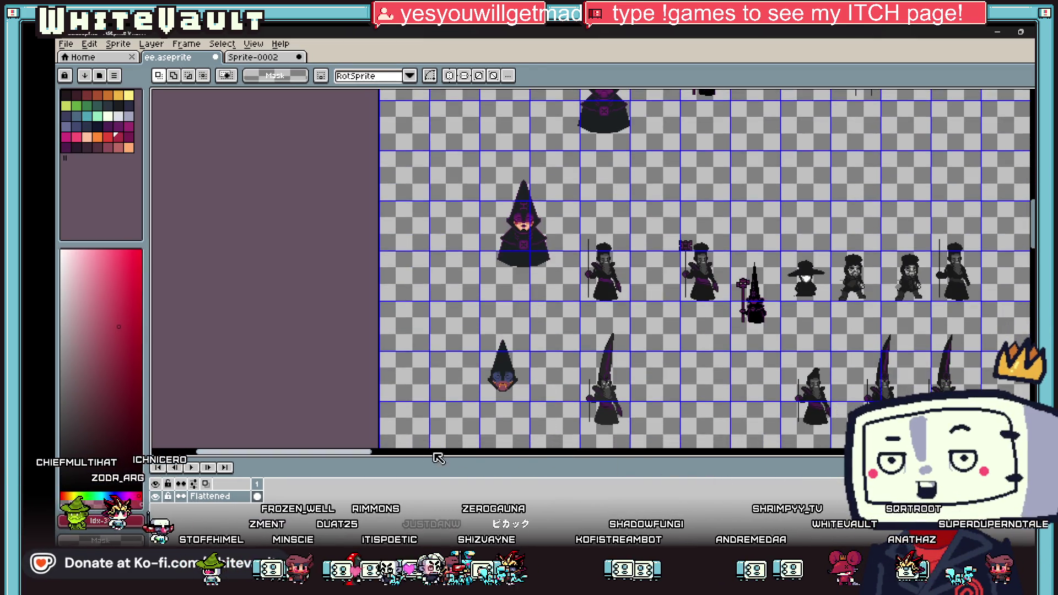
pyautogui.scroll(2, 609, 425)
pyautogui.scroll(2, 609, 425)
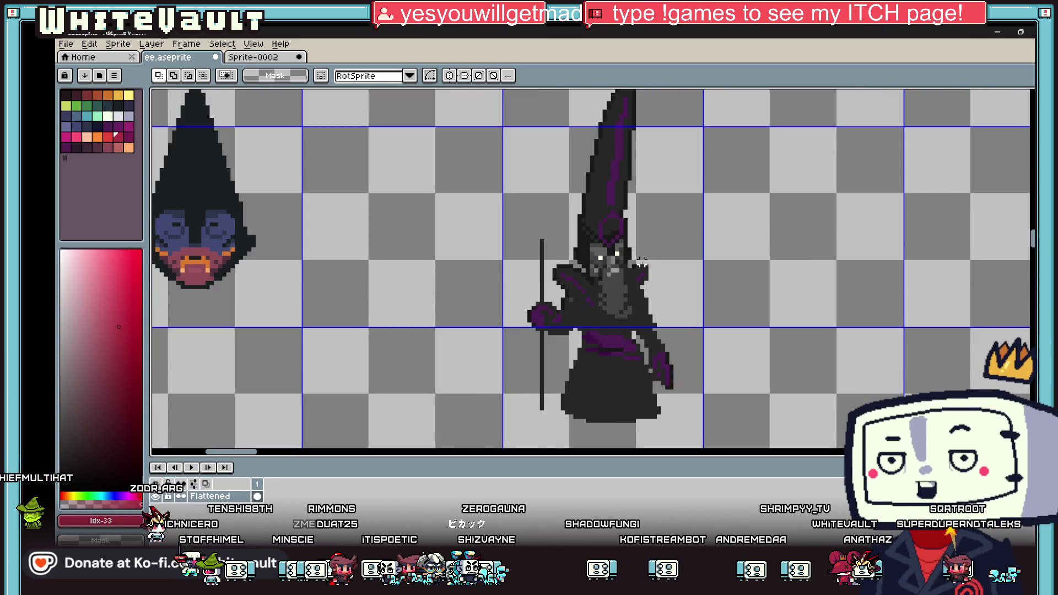
pyautogui.press('b')
pyautogui.scroll(3, 584, 311)
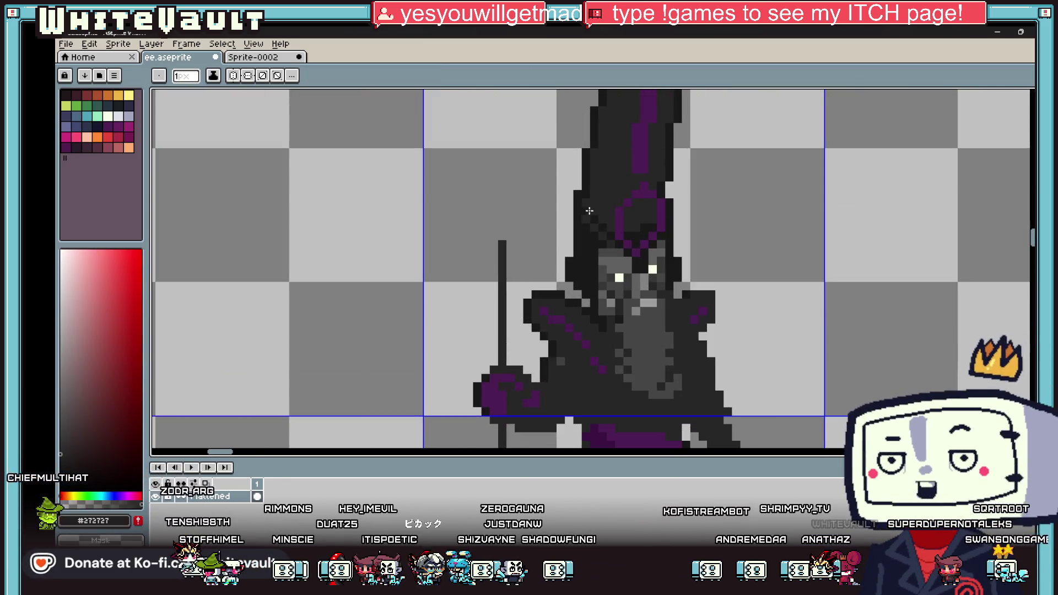
pyautogui.moveTo(584, 312)
pyautogui.mouseDown()
pyautogui.moveTo(595, 354)
pyautogui.moveTo(604, 198)
pyautogui.mouseUp()
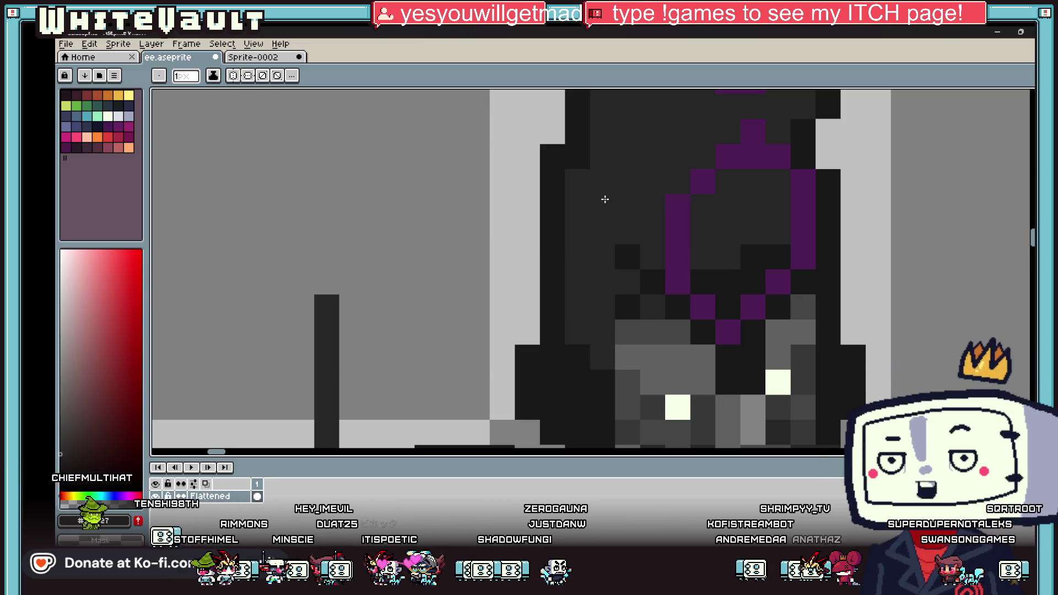
pyautogui.moveTo(653, 281); pyautogui.dragTo(626, 253)
pyautogui.click(677, 306)
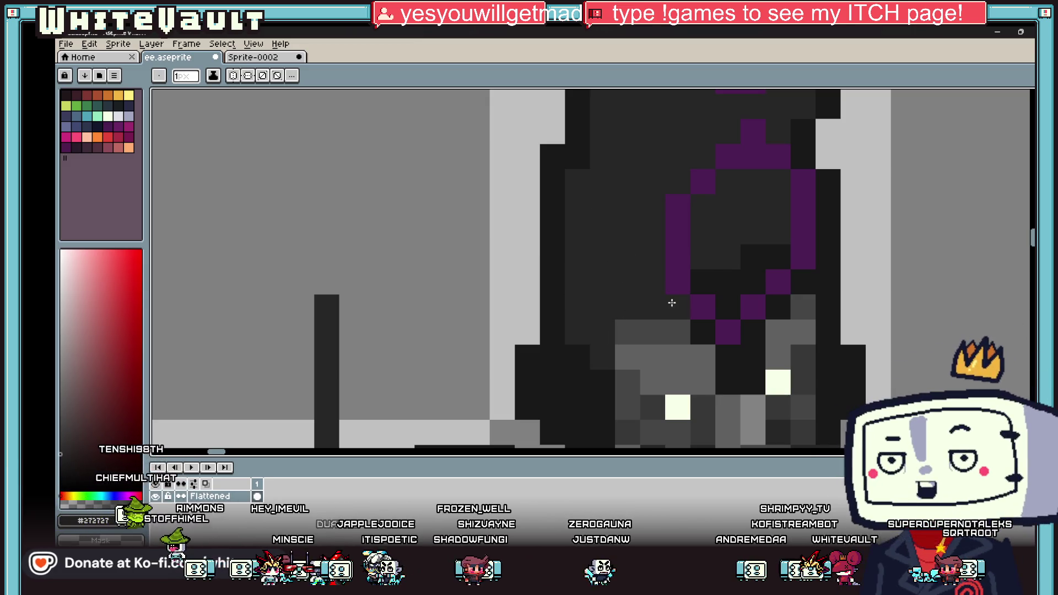
pyautogui.click(728, 282)
pyautogui.press('g')
pyautogui.click(720, 281)
# Repaint the near-black pixels by the right eye and down the face's side grey
pyautogui.scroll(-4, 747, 287)
pyautogui.press('b')
pyautogui.scroll(4, 747, 287)
pyautogui.moveTo(664, 256)
pyautogui.mouseDown()
pyautogui.moveTo(685, 286)
pyautogui.moveTo(689, 228)
pyautogui.mouseUp()
pyautogui.click(713, 205)
pyautogui.moveTo(763, 229)
pyautogui.mouseDown()
pyautogui.moveTo(752, 255)
pyautogui.moveTo(764, 302)
pyautogui.mouseUp()
pyautogui.scroll(-4, 537, 284)
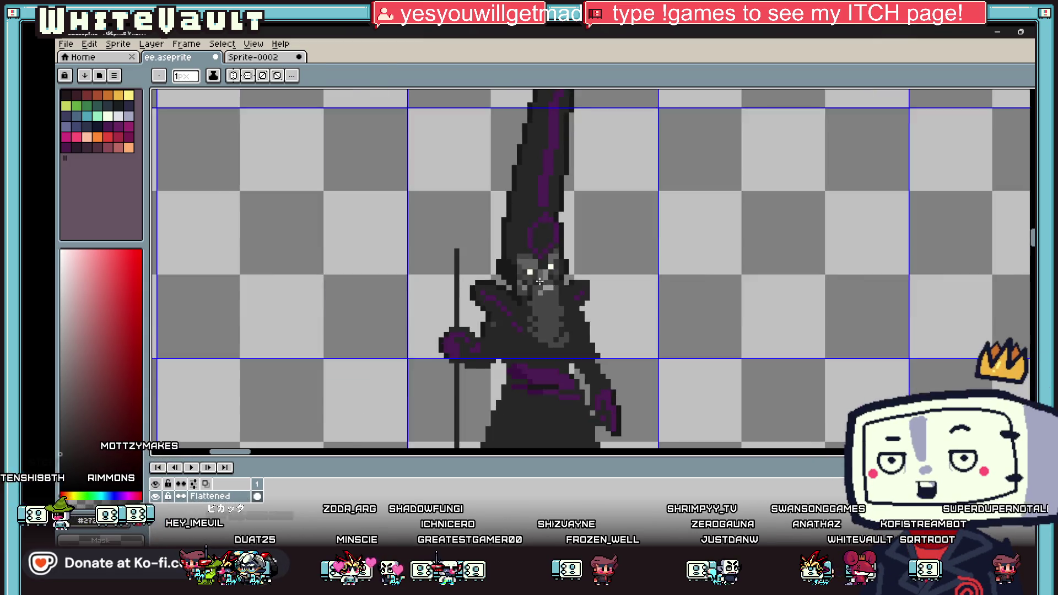
pyautogui.scroll(-2, 537, 284)
# Sample a dark colour and draw a short row of dark arm pixels
pyautogui.press('i')
pyautogui.scroll(3, 531, 283)
pyautogui.scroll(2, 532, 283)
pyautogui.press('b')
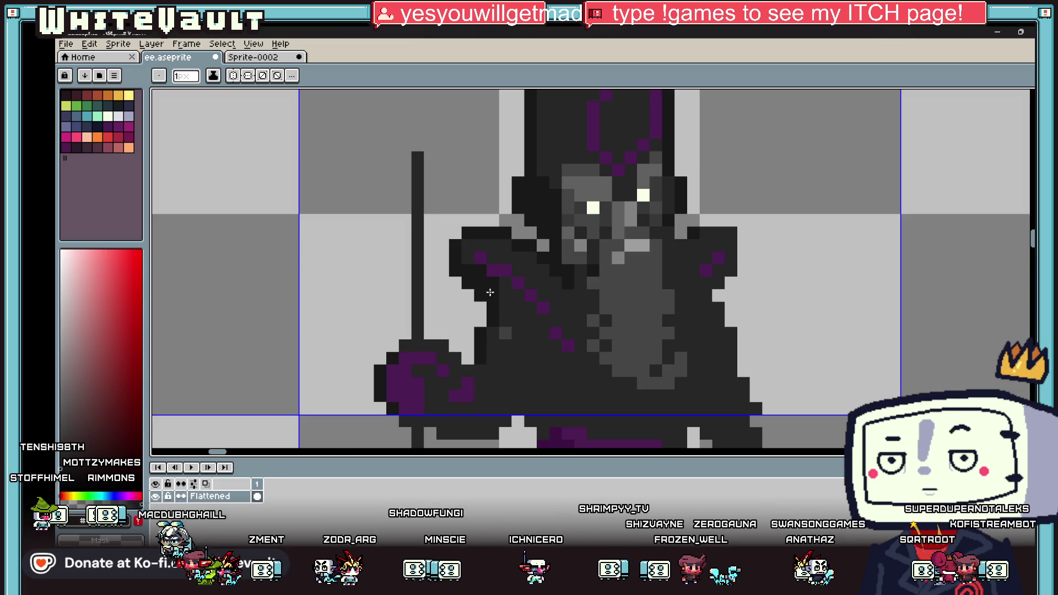
pyautogui.scroll(-4, 525, 357)
pyautogui.scroll(5, 503, 381)
pyautogui.moveTo(406, 371)
pyautogui.mouseDown()
pyautogui.moveTo(448, 371)
pyautogui.moveTo(477, 394)
pyautogui.moveTo(576, 397)
pyautogui.moveTo(598, 396)
pyautogui.moveTo(625, 370)
pyautogui.moveTo(660, 367)
pyautogui.mouseUp()
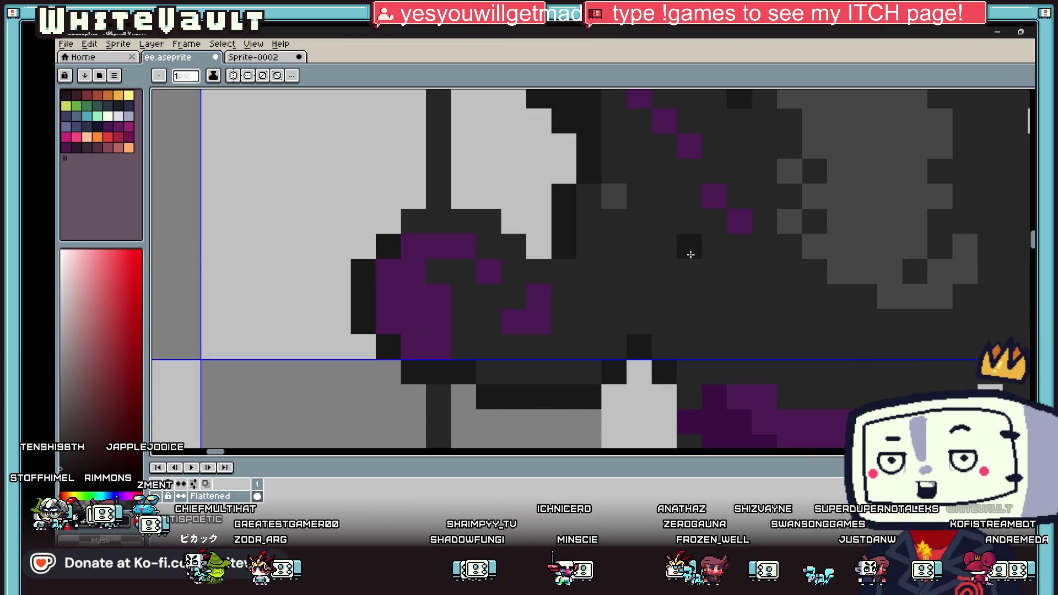
# Blacken the two grey pixels below the sash and a column along the arm
pyautogui.scroll(-5, 666, 312)
pyautogui.scroll(5, 666, 312)
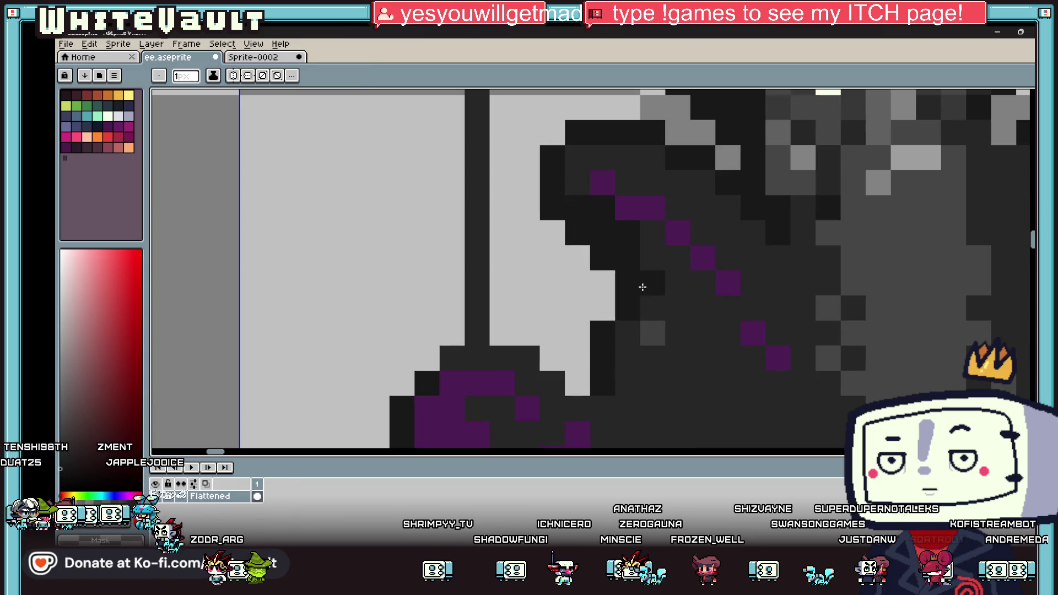
pyautogui.moveTo(652, 232); pyautogui.dragTo(652, 255)
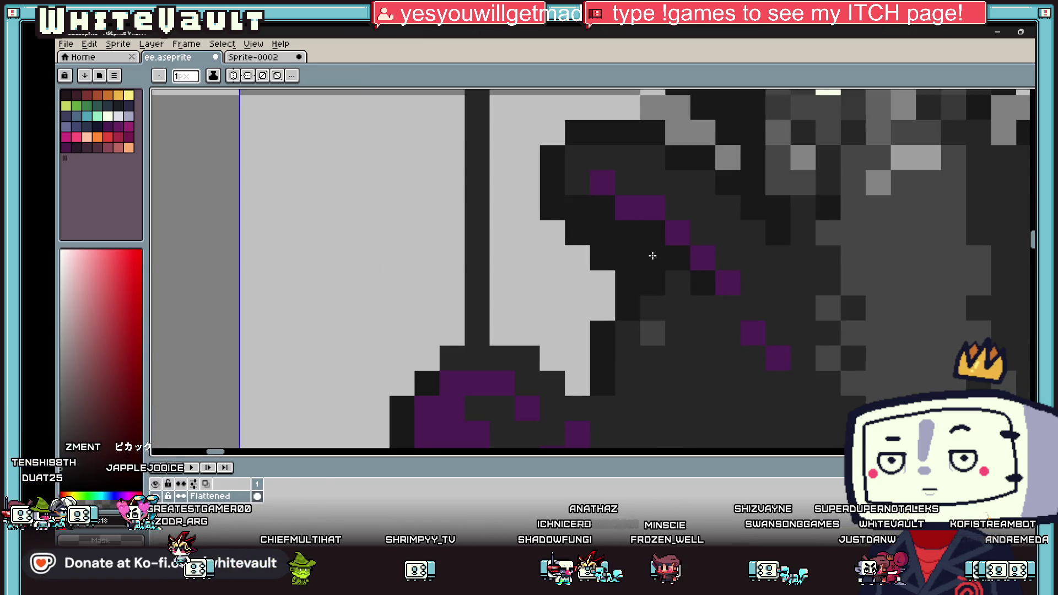
pyautogui.scroll(-5, 699, 309)
pyautogui.scroll(5, 713, 302)
pyautogui.moveTo(713, 303)
pyautogui.mouseDown()
pyautogui.moveTo(720, 247)
pyautogui.moveTo(751, 321)
pyautogui.moveTo(733, 317)
pyautogui.moveTo(673, 373)
pyautogui.moveTo(728, 354)
pyautogui.moveTo(703, 371)
pyautogui.mouseUp()
pyautogui.scroll(-6, 703, 371)
pyautogui.scroll(2, 716, 369)
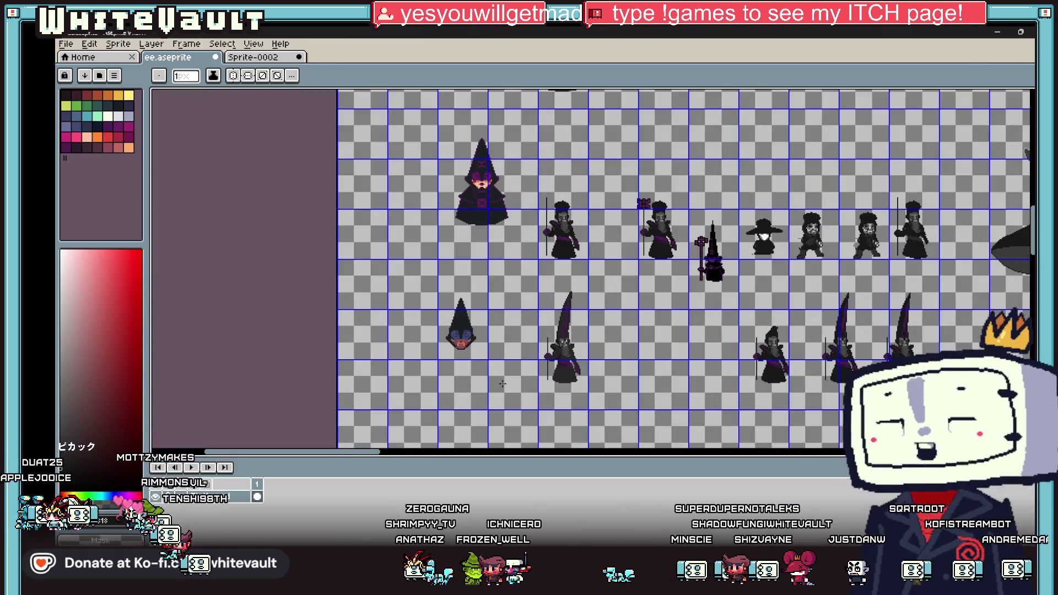
# Paint a vertical stroke of dark pixels through the purple hand gripping the staff
pyautogui.scroll(4, 483, 332)
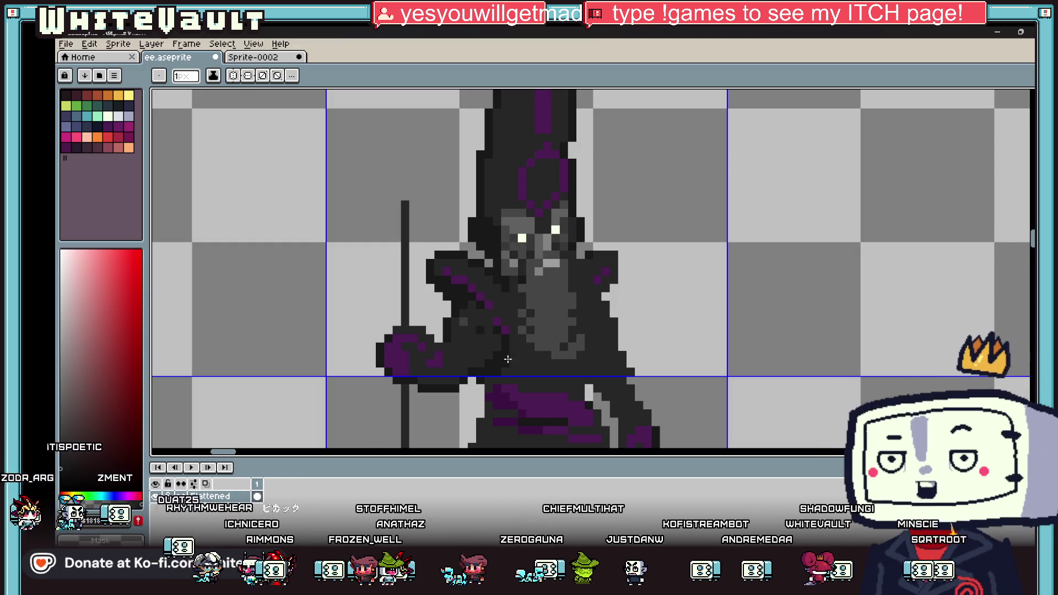
pyautogui.scroll(-4, 482, 329)
pyautogui.scroll(5, 530, 361)
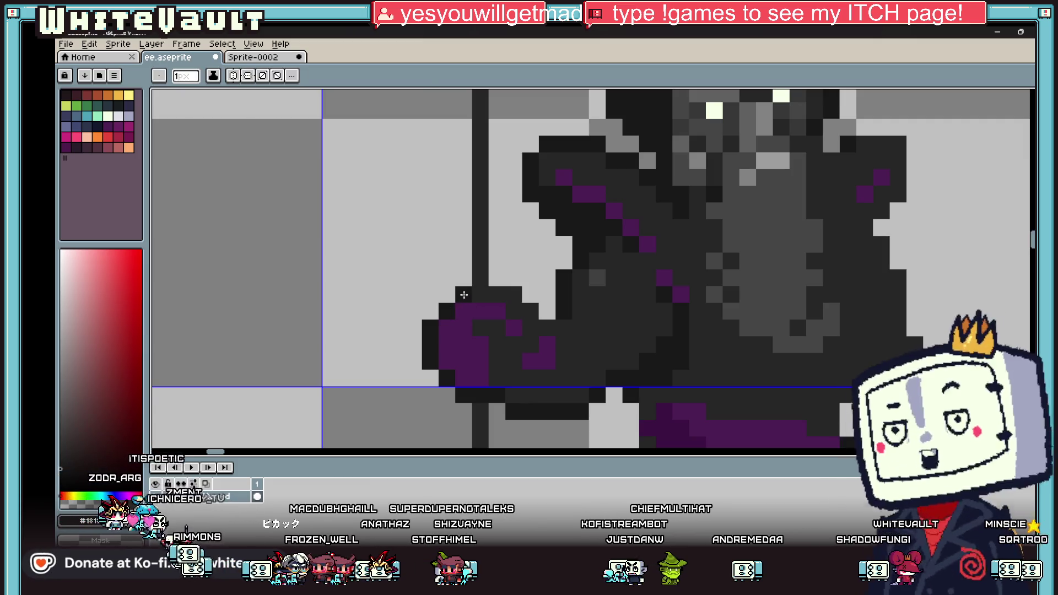
pyautogui.moveTo(515, 314)
pyautogui.mouseDown()
pyautogui.moveTo(531, 327)
pyautogui.moveTo(528, 344)
pyautogui.moveTo(503, 351)
pyautogui.moveTo(511, 361)
pyautogui.mouseUp()
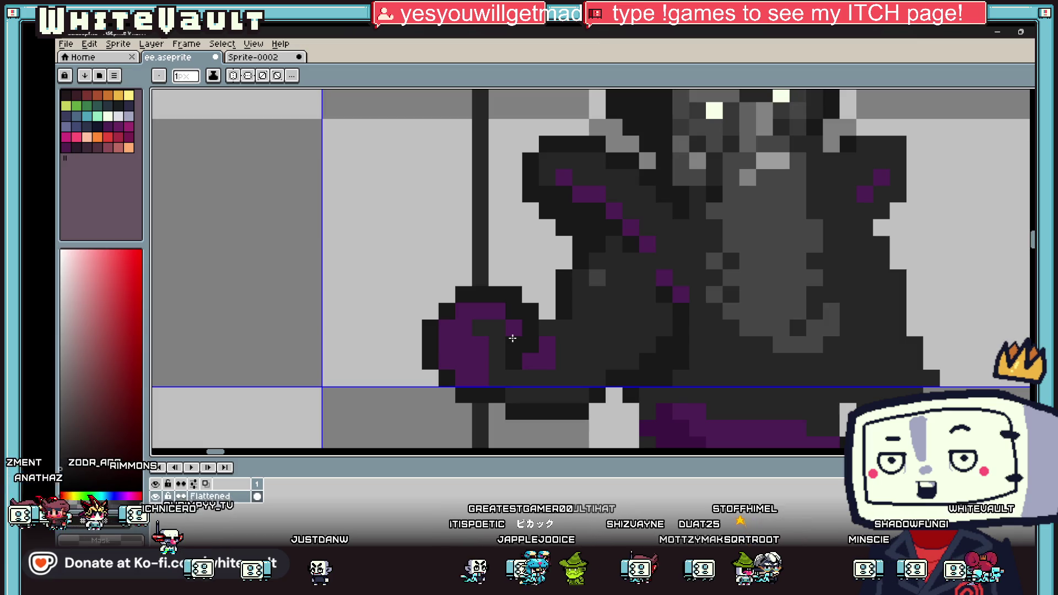
pyautogui.scroll(-2, 512, 338)
pyautogui.scroll(-5, 540, 309)
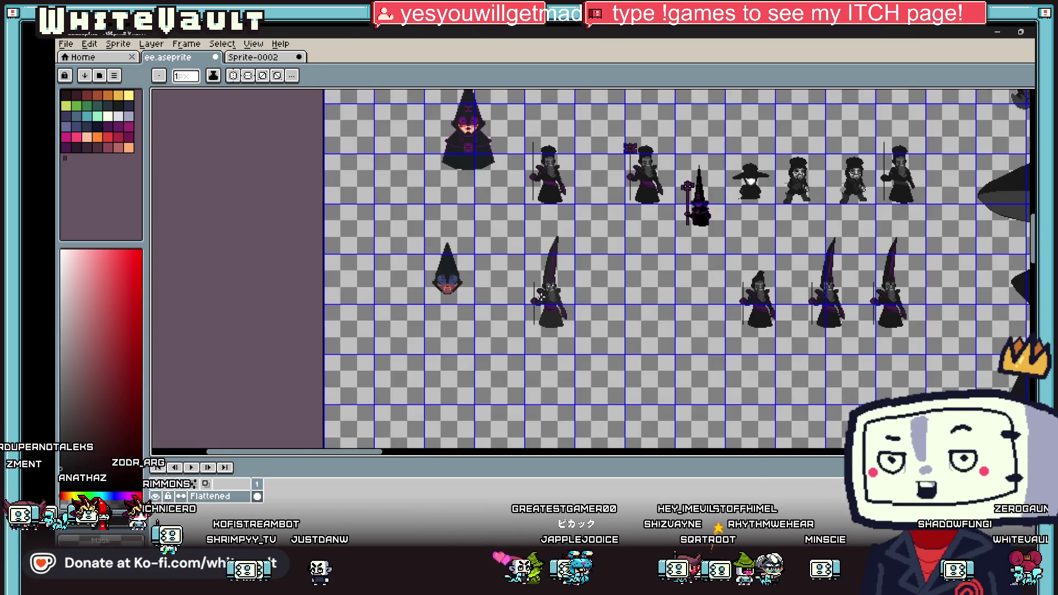
pyautogui.scroll(4, 541, 297)
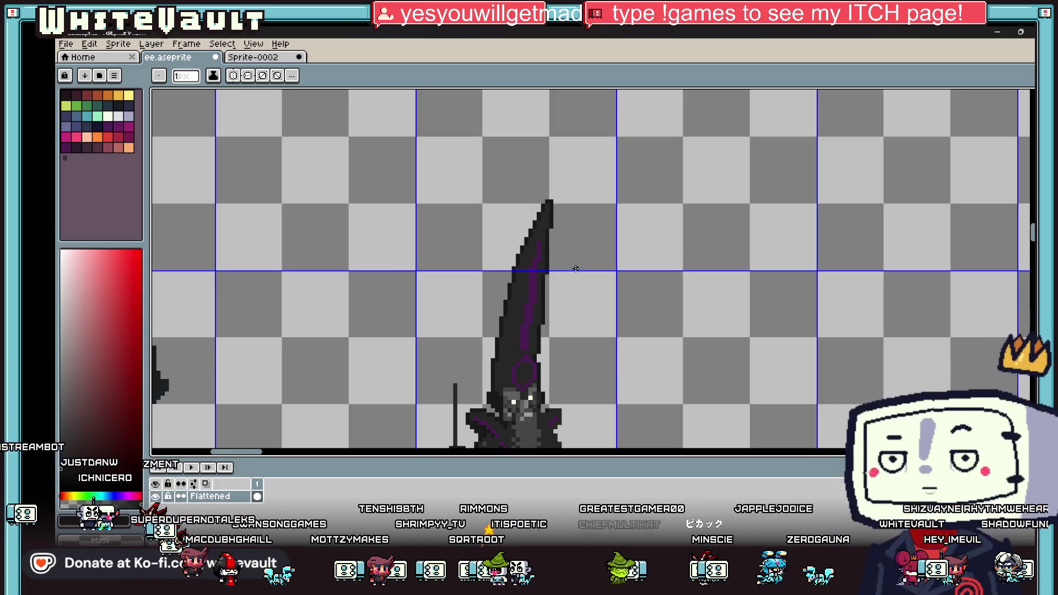
# Paint dark pixels and a short dark stroke onto the tall hat
pyautogui.scroll(-2, 576, 268)
pyautogui.scroll(3, 573, 334)
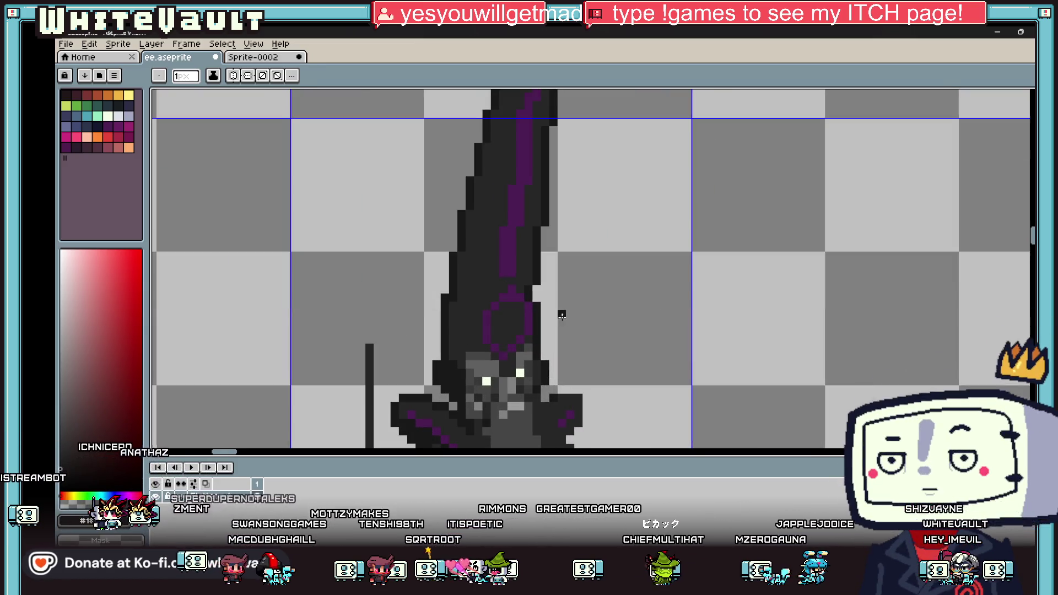
pyautogui.scroll(2, 525, 265)
pyautogui.moveTo(550, 219); pyautogui.dragTo(550, 268)
pyautogui.click(449, 243)
pyautogui.click(449, 272)
pyautogui.scroll(-3, 418, 292)
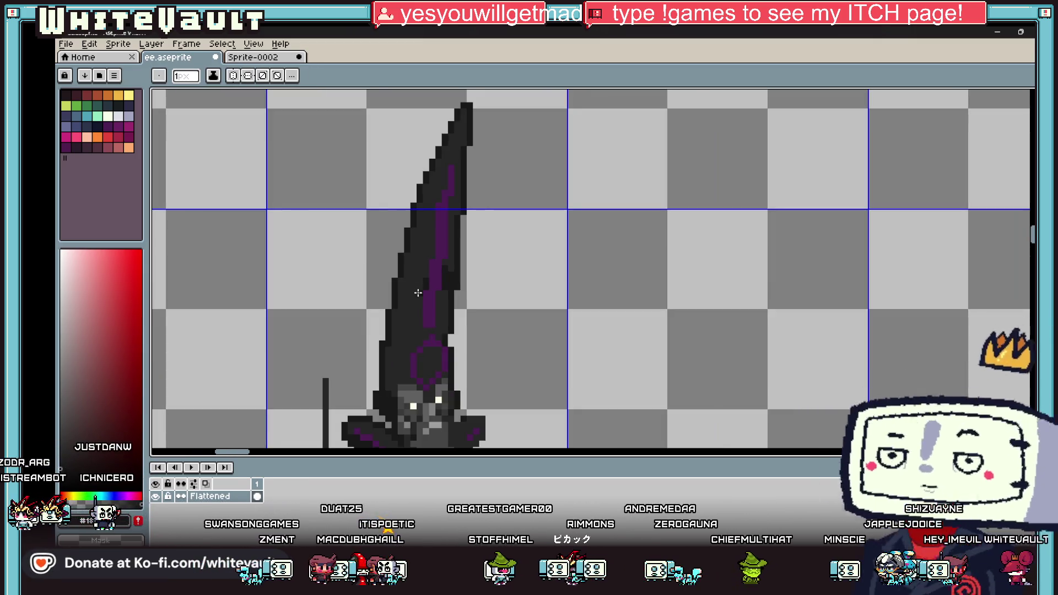
pyautogui.scroll(3, 420, 330)
pyautogui.moveTo(430, 348)
pyautogui.mouseDown()
pyautogui.moveTo(392, 368)
pyautogui.moveTo(408, 368)
pyautogui.mouseUp()
# Fill purple pixels near the stripe dark and darken a vertical strip beside it
pyautogui.press('g')
pyautogui.click(475, 296)
pyautogui.scroll(-3, 477, 290)
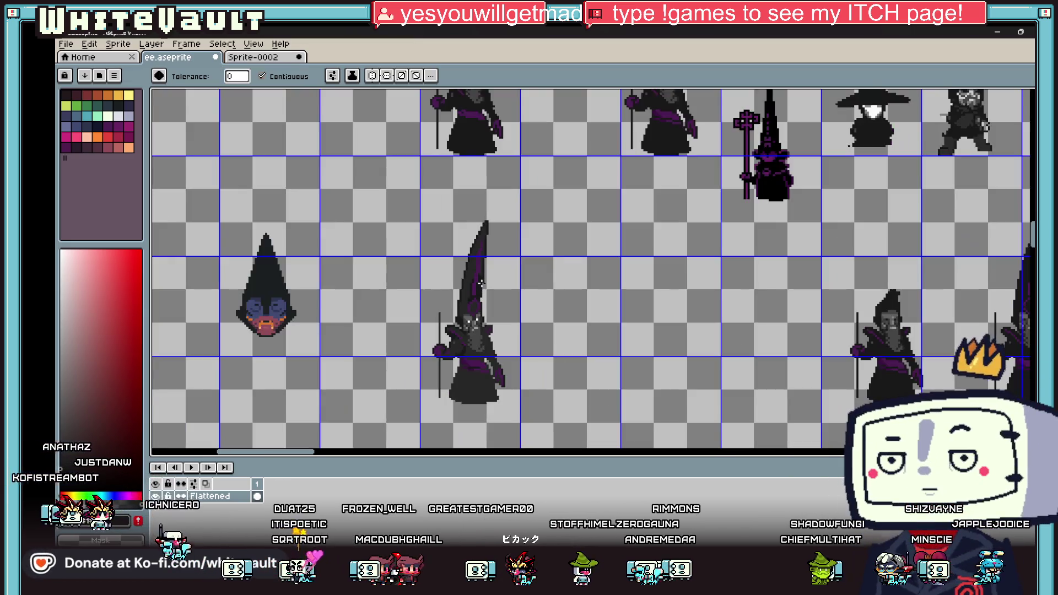
pyautogui.scroll(2, 481, 284)
pyautogui.press('b')
pyautogui.scroll(3, 485, 258)
pyautogui.click(481, 241)
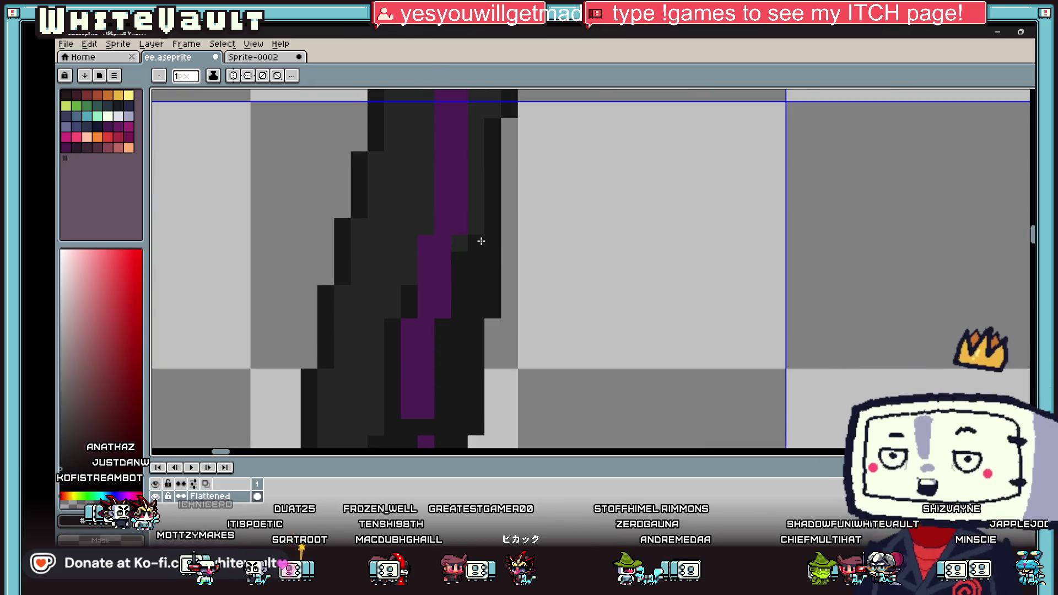
pyautogui.click(413, 265)
pyautogui.moveTo(385, 244); pyautogui.dragTo(390, 341)
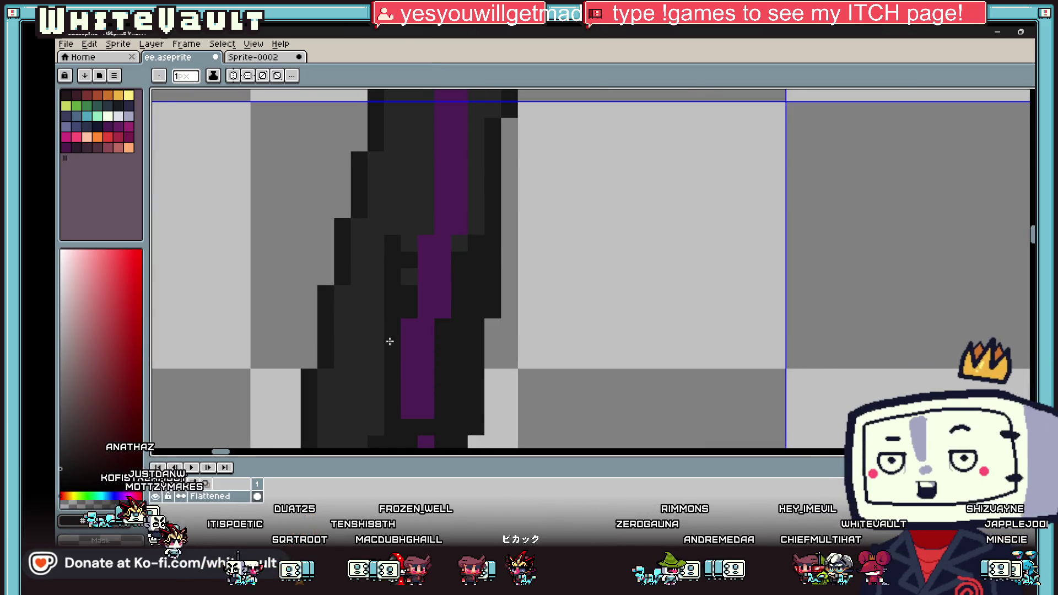
# Paint dark pixels around the hat's purple ring and a few more on the hat
pyautogui.scroll(-3, 386, 323)
pyautogui.scroll(3, 378, 307)
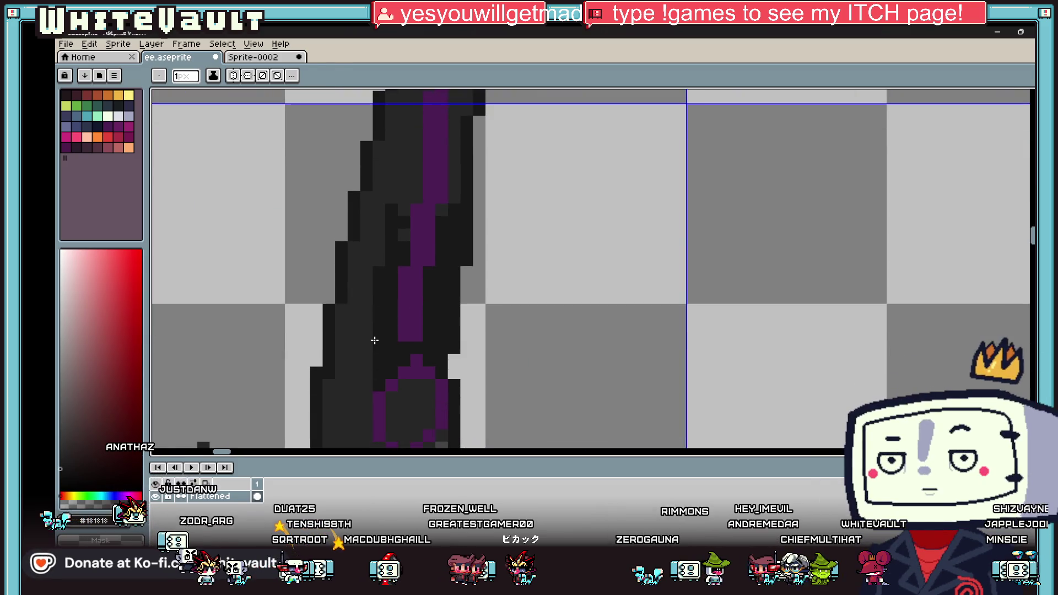
pyautogui.scroll(-3, 374, 340)
pyautogui.scroll(4, 364, 333)
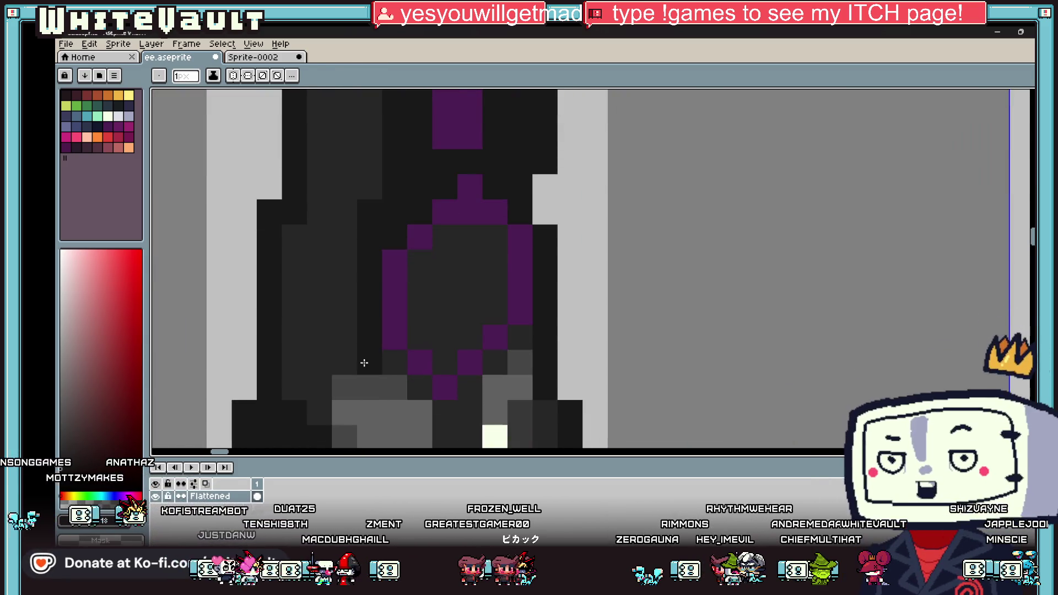
pyautogui.moveTo(346, 364)
pyautogui.mouseDown()
pyautogui.moveTo(391, 362)
pyautogui.moveTo(408, 303)
pyautogui.mouseUp()
pyautogui.scroll(-3, 413, 264)
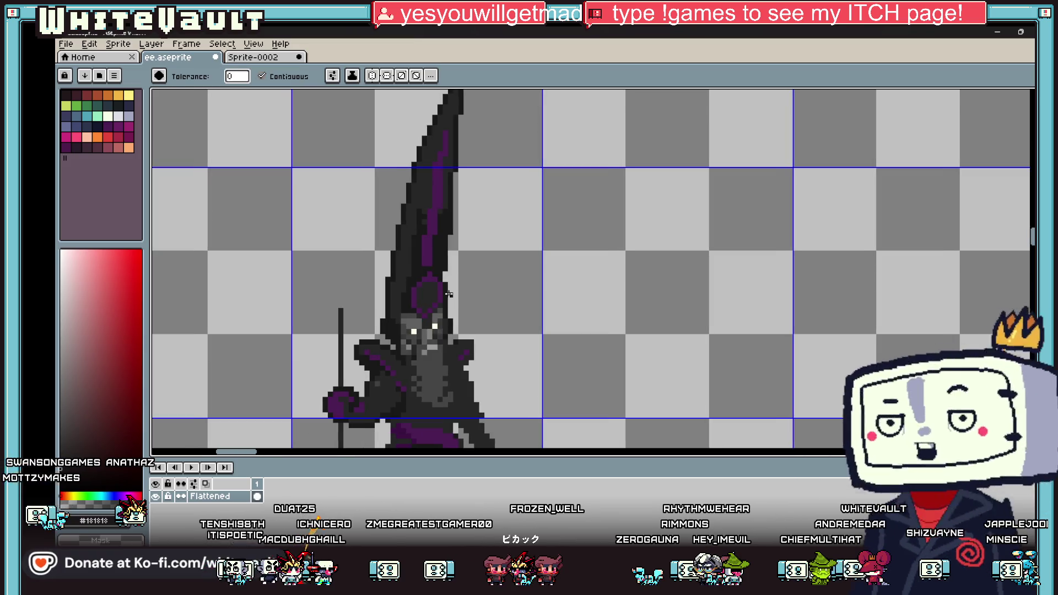
pyautogui.press('alt')
pyautogui.scroll(2, 422, 222)
pyautogui.scroll(-3, 448, 261)
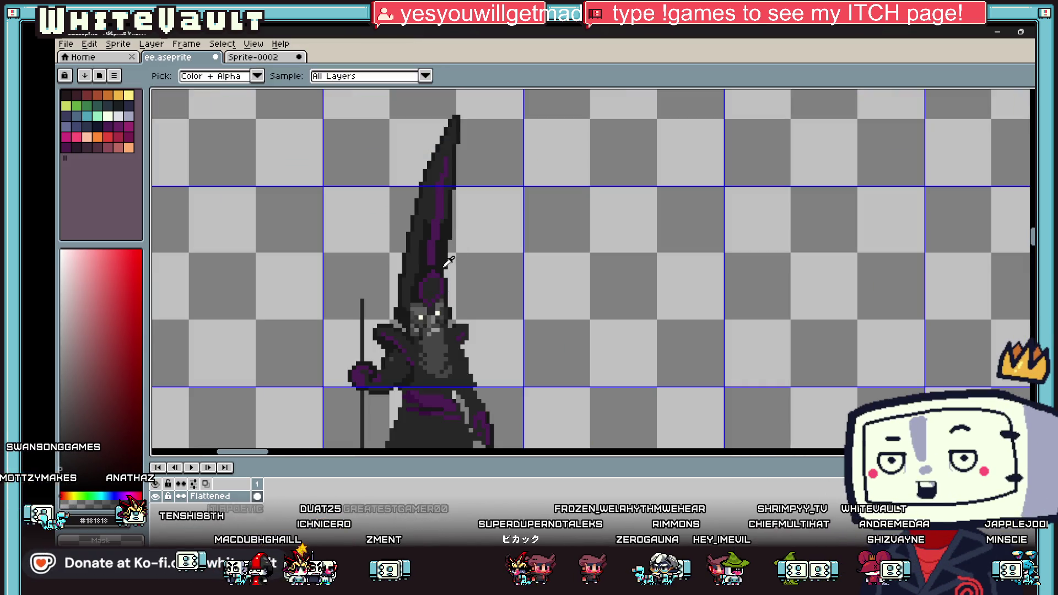
pyautogui.scroll(5, 425, 261)
pyautogui.moveTo(427, 307)
pyautogui.mouseDown()
pyautogui.moveTo(419, 292)
pyautogui.moveTo(456, 277)
pyautogui.moveTo(452, 259)
pyautogui.mouseUp()
# Sample the hat stripe's purple and fill the stripe area with it
pyautogui.press('g')
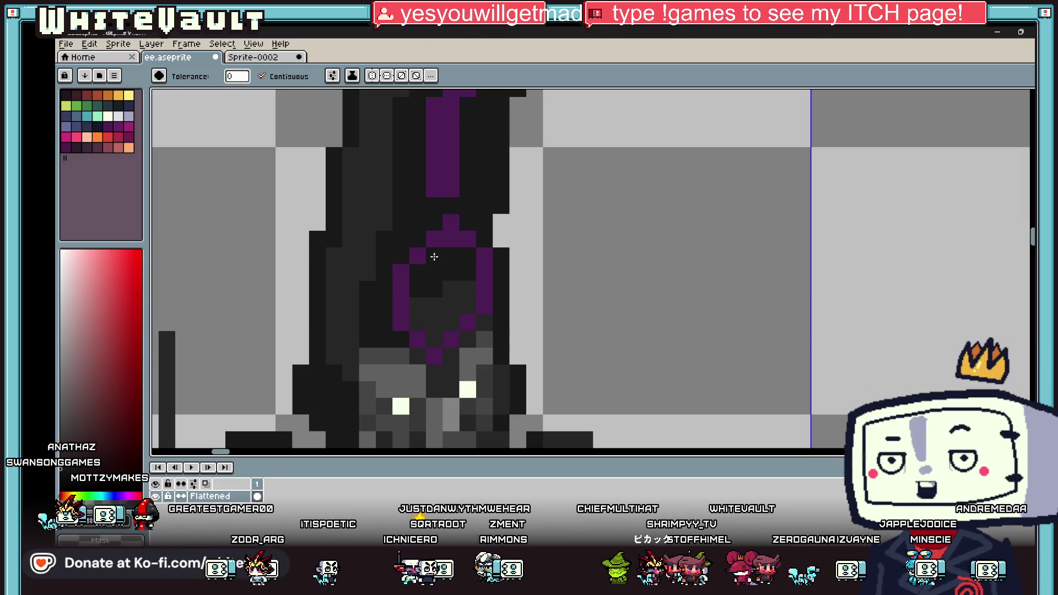
pyautogui.scroll(-5, 434, 257)
pyautogui.scroll(1, 464, 211)
pyautogui.press('b')
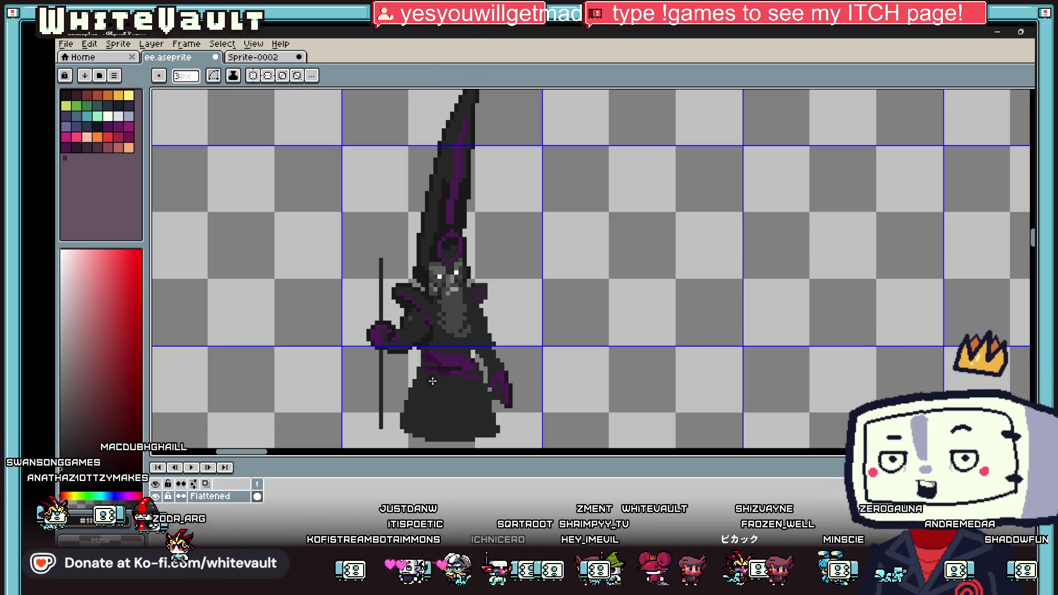
pyautogui.press('i')
pyautogui.click(434, 354)
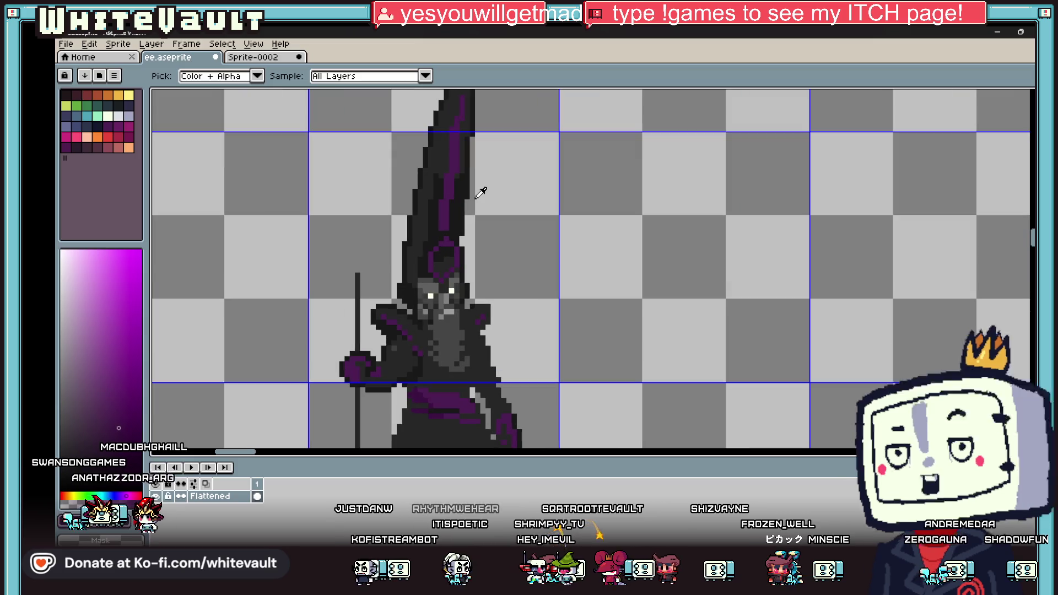
pyautogui.scroll(1, 482, 196)
pyautogui.press('b')
pyautogui.scroll(3, 442, 182)
pyautogui.click(442, 213)
pyautogui.press('g')
pyautogui.click(453, 207)
pyautogui.scroll(-4, 461, 220)
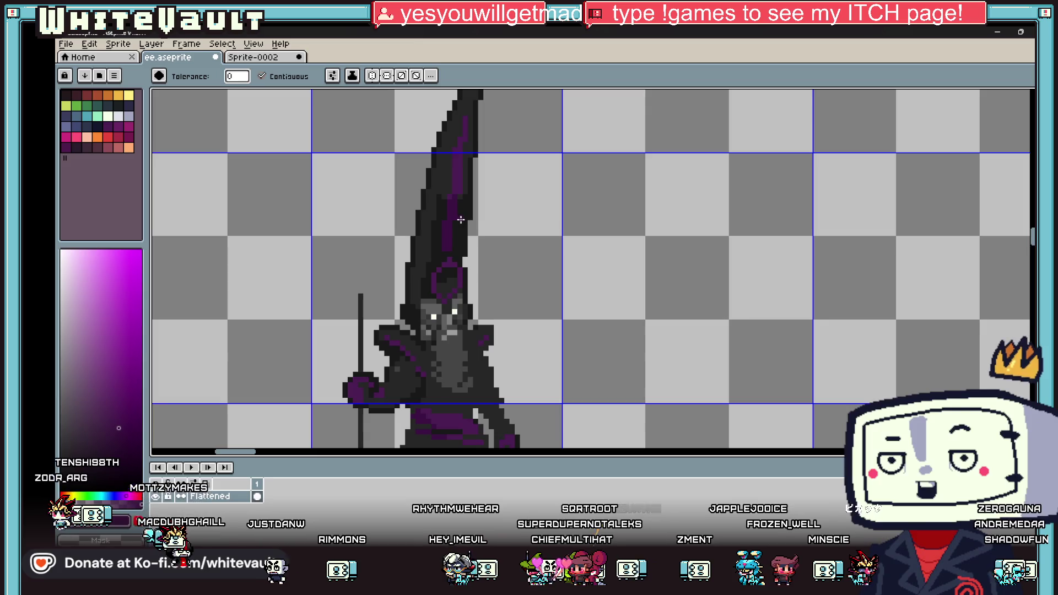
# Recolour the purple hat stripe sections and column in a darker purple
pyautogui.press('i')
pyautogui.scroll(-4, 461, 220)
pyautogui.scroll(5, 465, 224)
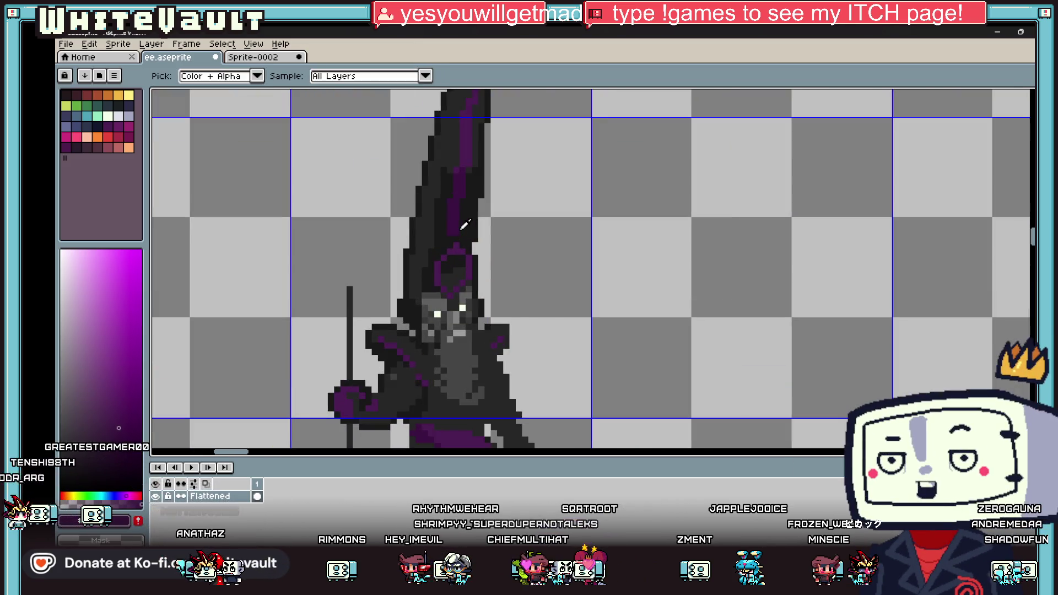
pyautogui.scroll(2, 464, 224)
pyautogui.press('b')
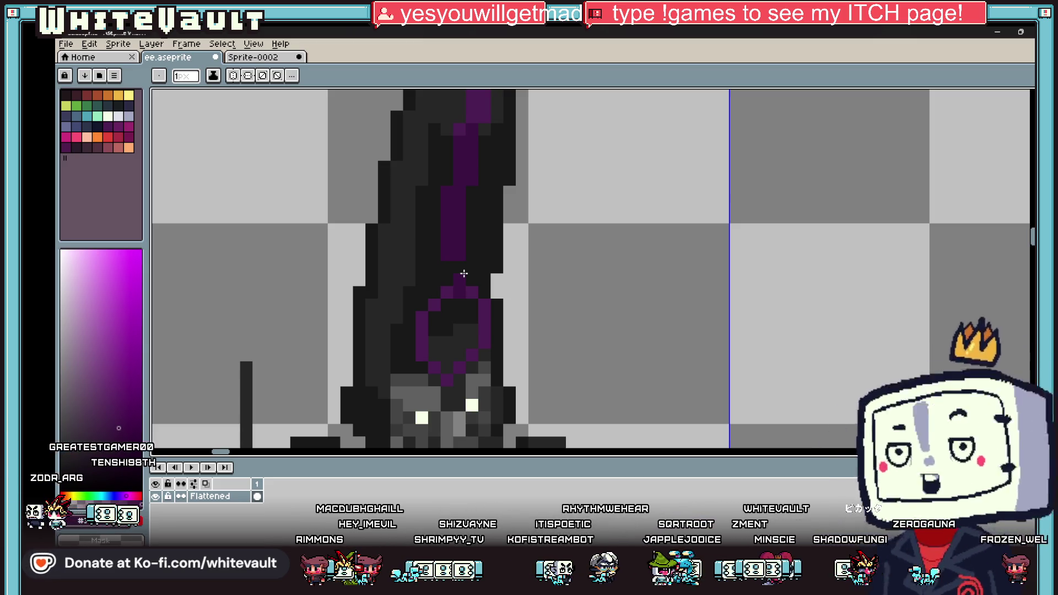
pyautogui.scroll(-2, 467, 238)
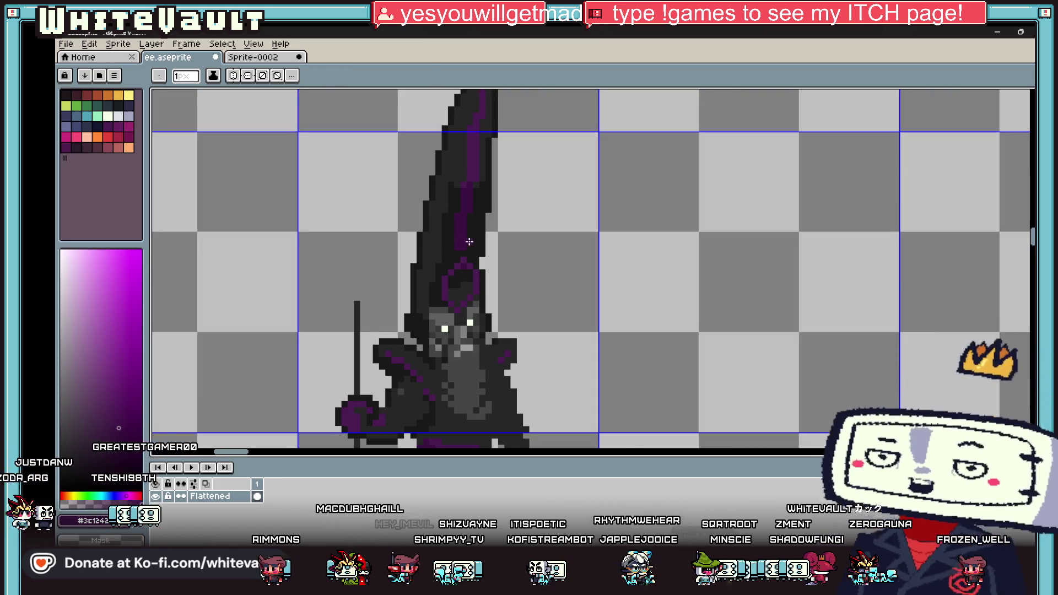
pyautogui.scroll(3, 465, 242)
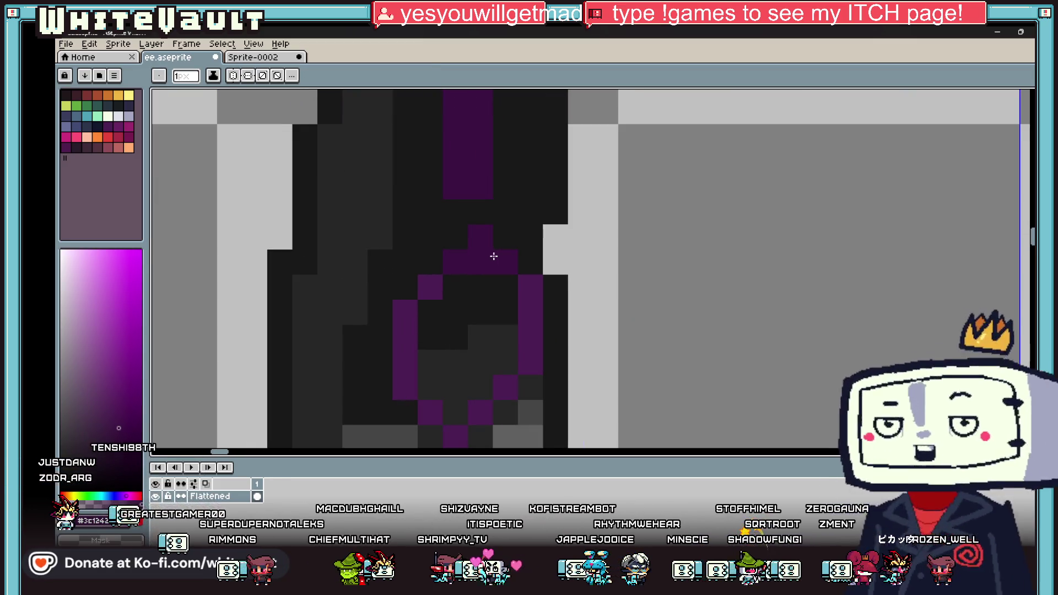
pyautogui.click(400, 314)
pyautogui.press('g')
pyautogui.click(401, 381)
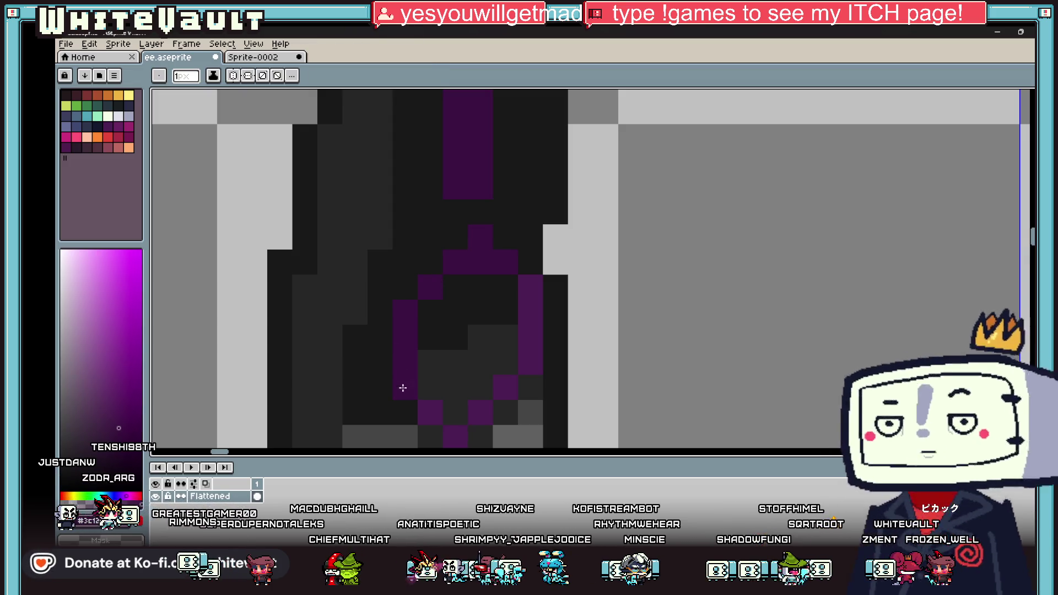
pyautogui.click(505, 387)
pyautogui.click(523, 355)
pyautogui.click(523, 352)
# Sample dark grey #181818 and darken a pixel beside the purple stripe
pyautogui.scroll(-5, 518, 341)
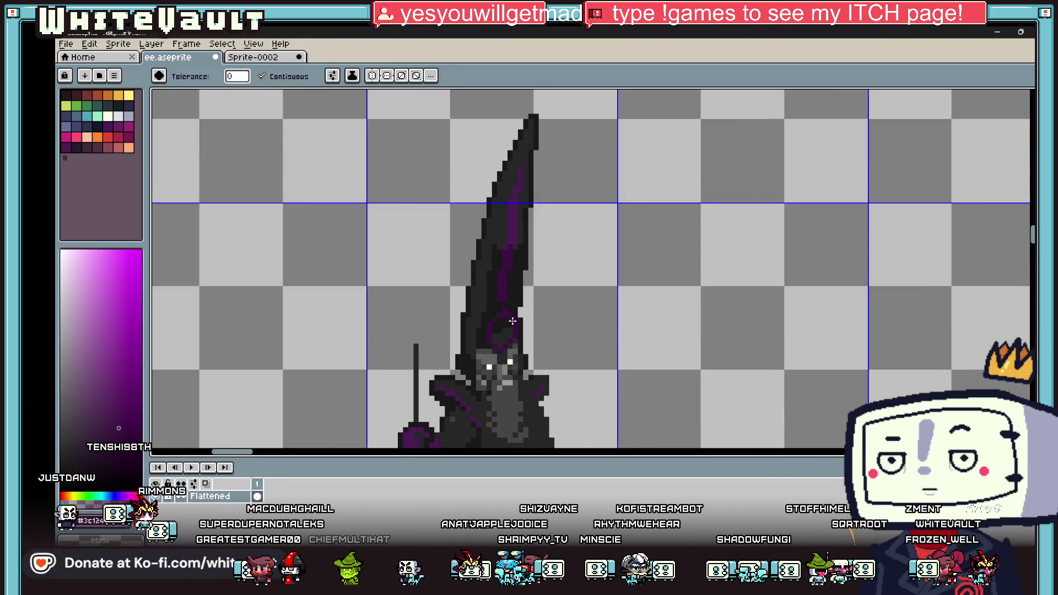
pyautogui.scroll(2, 505, 322)
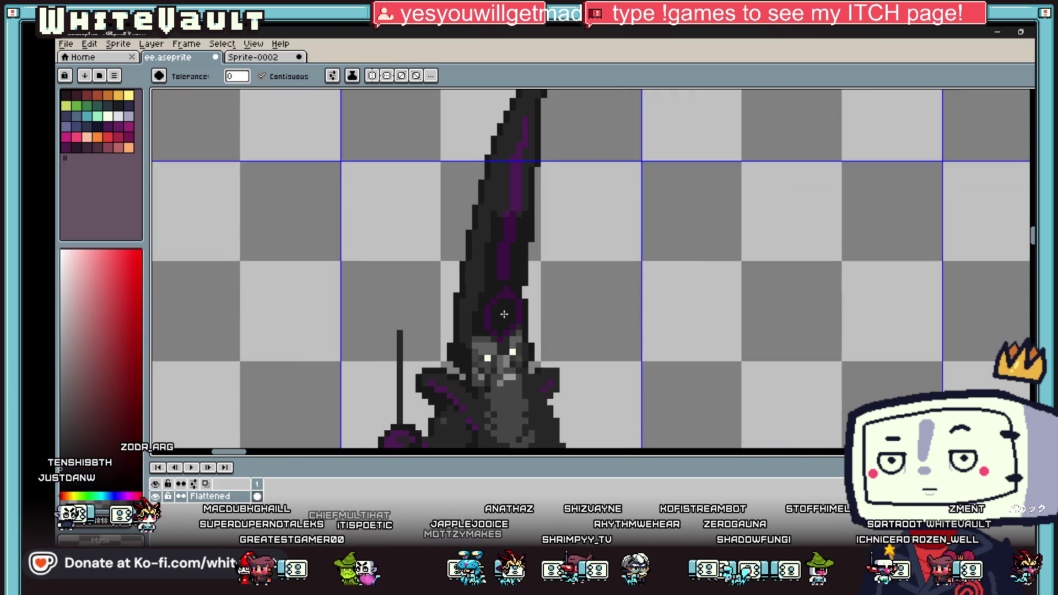
pyautogui.press('b')
pyautogui.scroll(2, 516, 220)
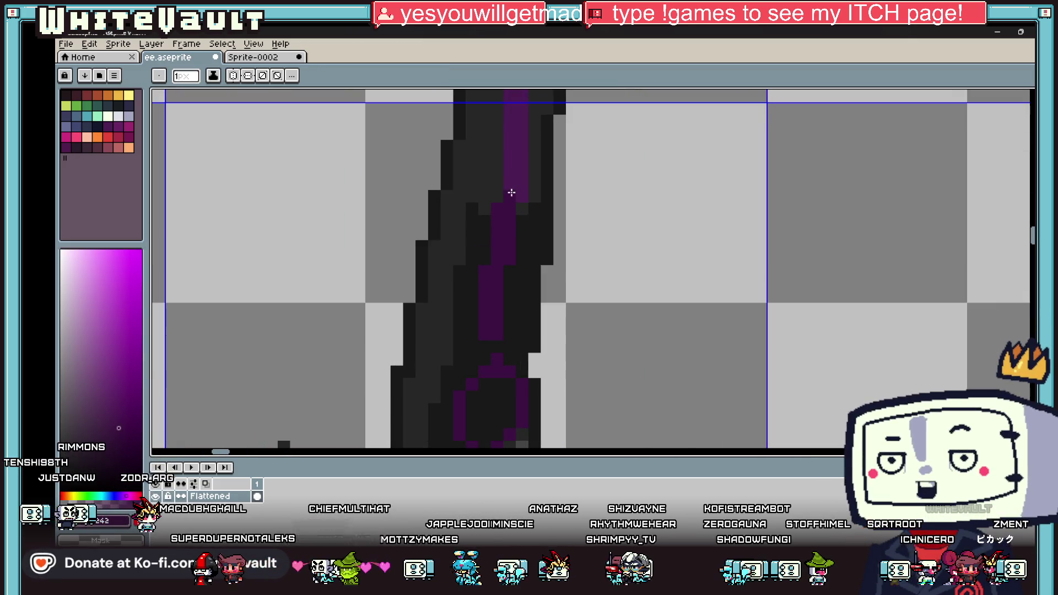
pyautogui.keyDown('alt'); pyautogui.click(521, 209); pyautogui.keyUp('alt')
pyautogui.click(533, 196)
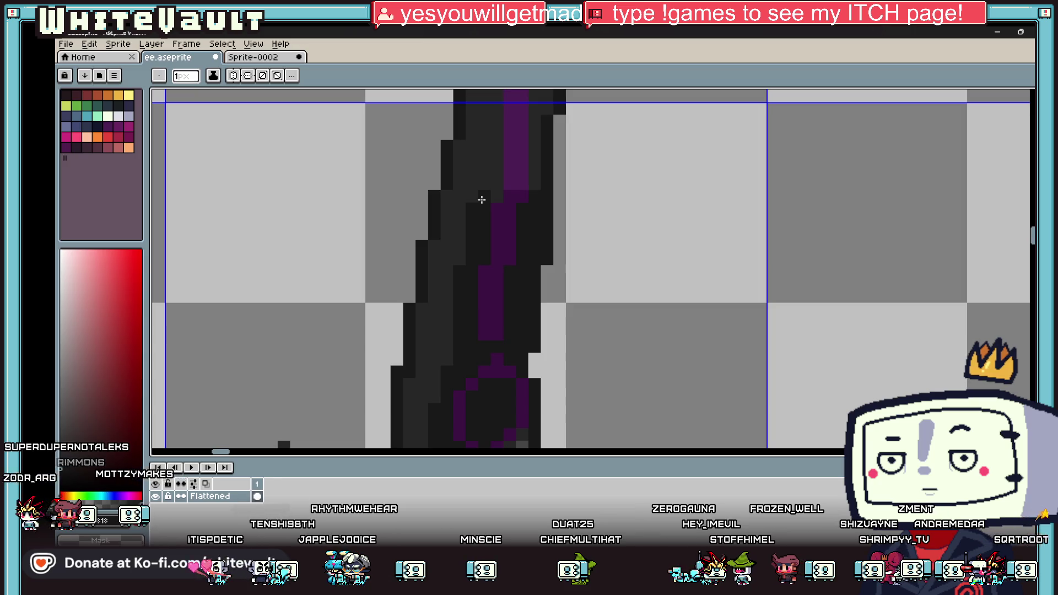
pyautogui.scroll(-5, 550, 295)
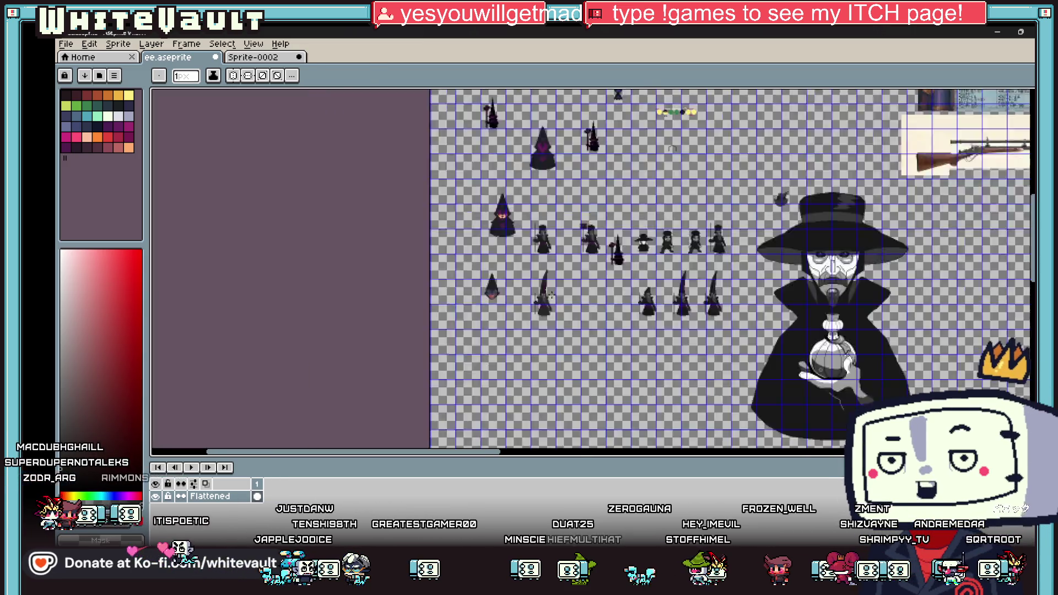
# Draw a dark pixel line across the wizard's torso
pyautogui.scroll(-1, 550, 295)
pyautogui.scroll(5, 546, 303)
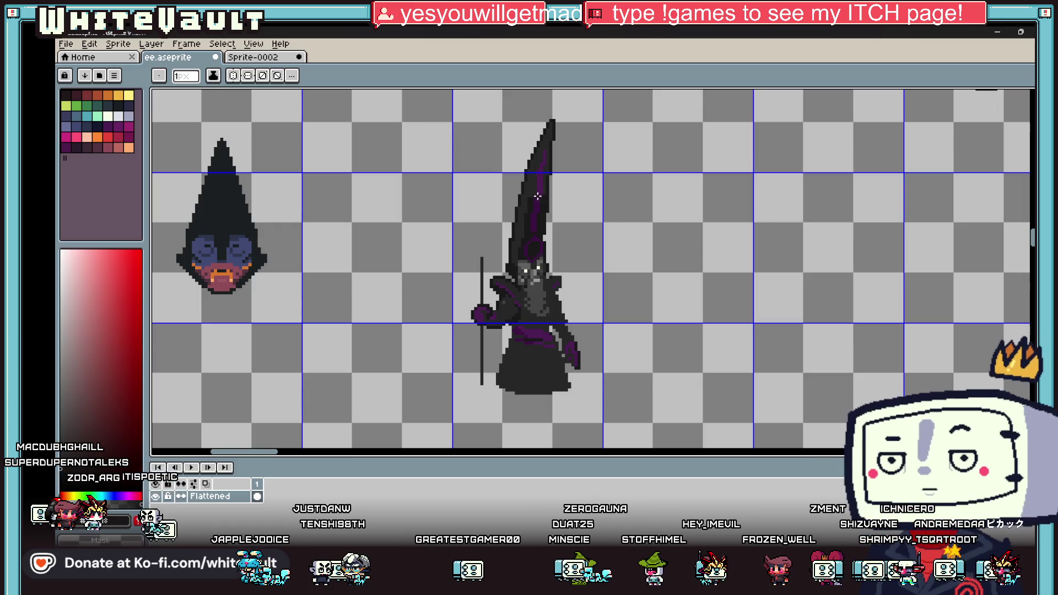
pyautogui.scroll(2, 537, 196)
pyautogui.scroll(-3, 549, 231)
pyautogui.scroll(2, 529, 308)
pyautogui.scroll(1, 553, 277)
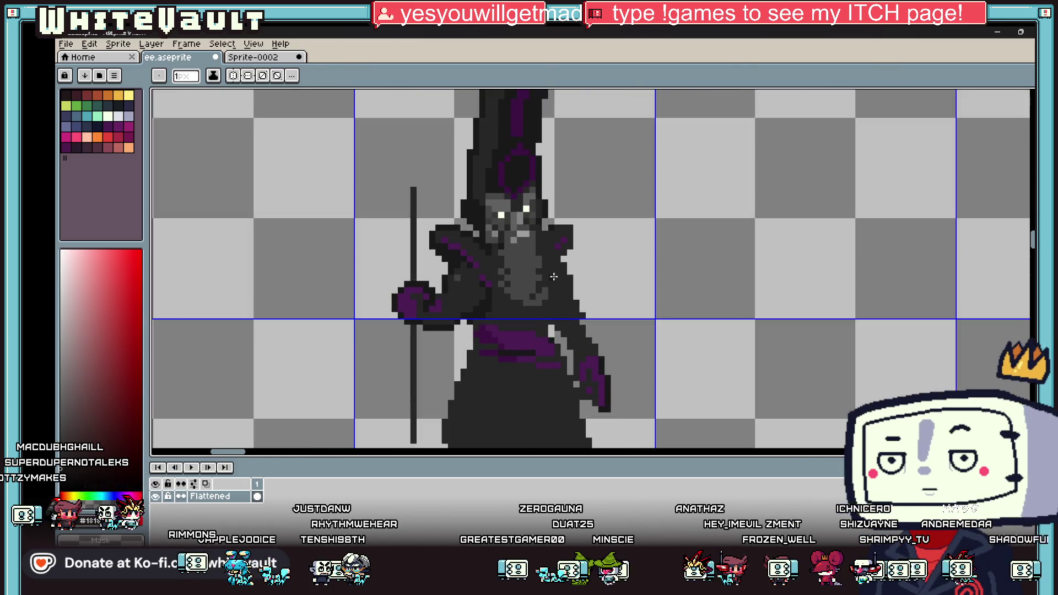
pyautogui.scroll(1, 489, 289)
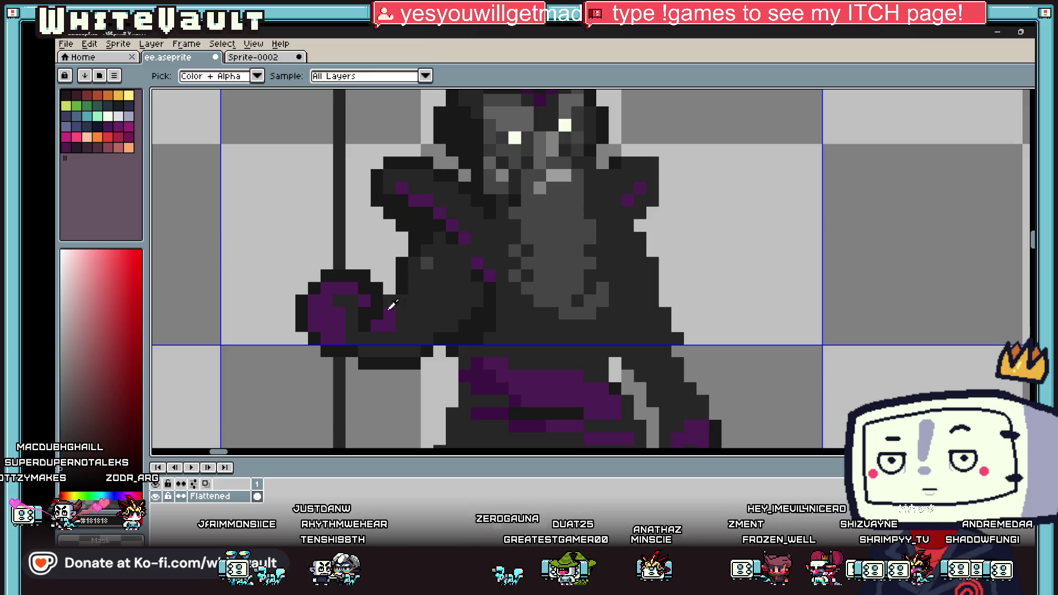
pyautogui.scroll(1, 354, 314)
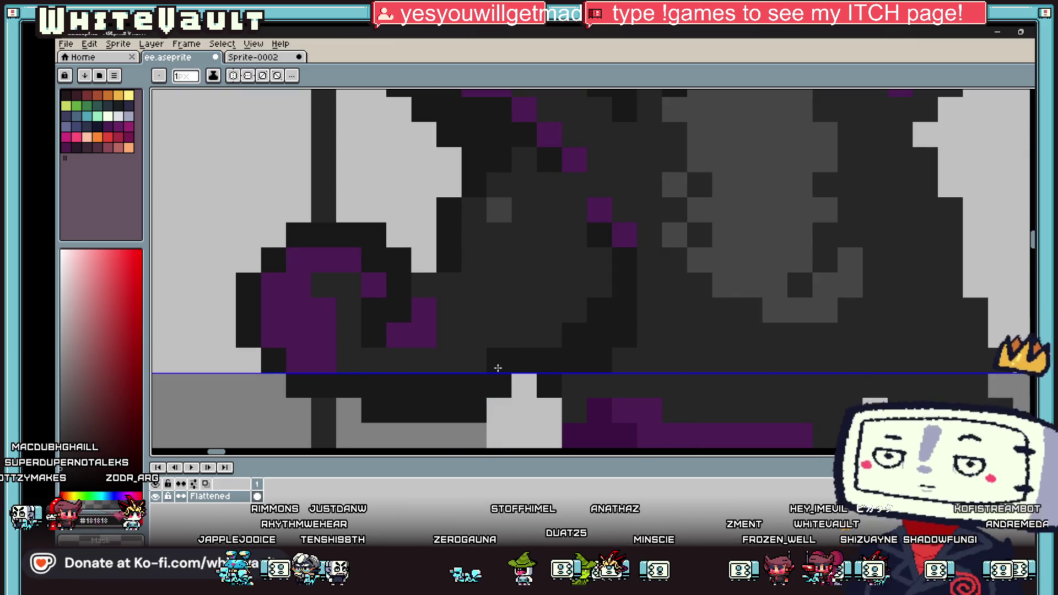
pyautogui.moveTo(530, 341)
pyautogui.mouseDown()
pyautogui.moveTo(590, 287)
pyautogui.moveTo(553, 179)
pyautogui.moveTo(606, 209)
pyautogui.moveTo(595, 182)
pyautogui.moveTo(645, 274)
pyautogui.mouseUp()
# Add zigzag dither strokes and single dark grey pixels across the chest
pyautogui.scroll(-5, 646, 274)
pyautogui.scroll(3, 653, 262)
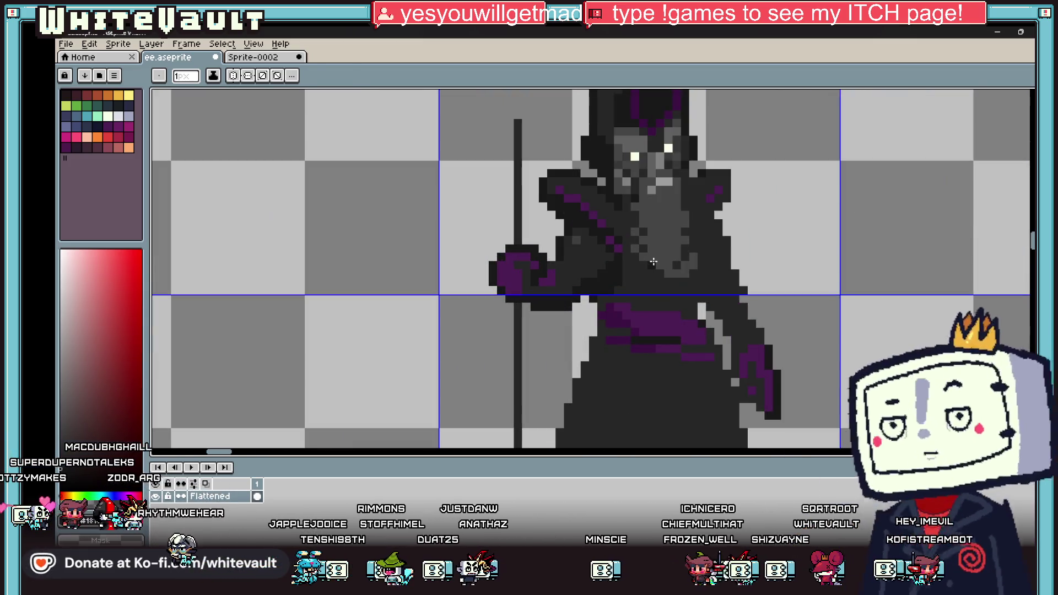
pyautogui.scroll(2, 619, 205)
pyautogui.moveTo(634, 227)
pyautogui.mouseDown()
pyautogui.moveTo(614, 276)
pyautogui.moveTo(652, 288)
pyautogui.mouseUp()
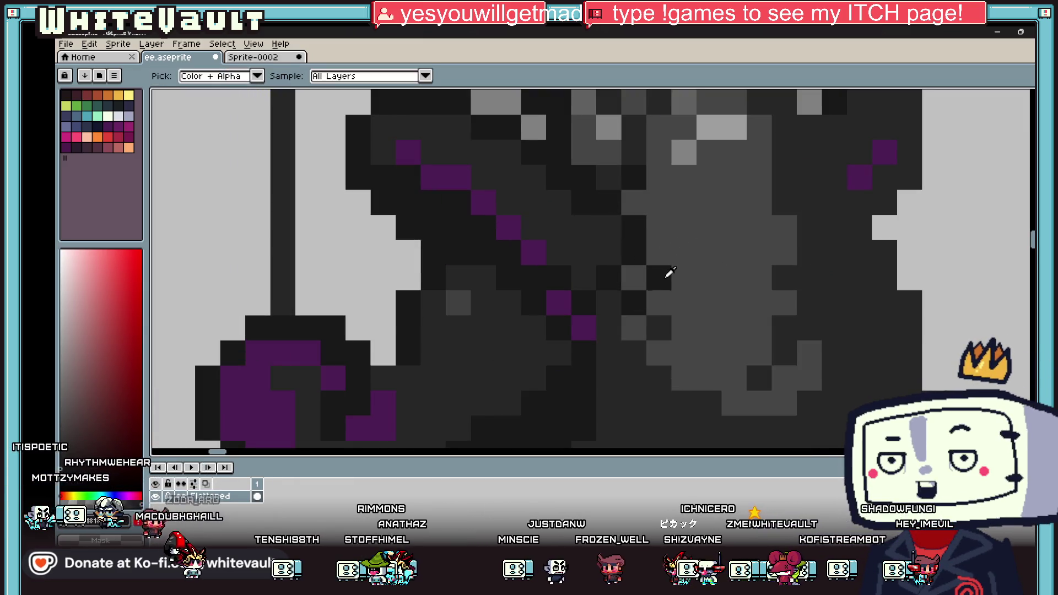
pyautogui.click(628, 347)
pyautogui.scroll(-5, 628, 347)
pyautogui.scroll(5, 650, 227)
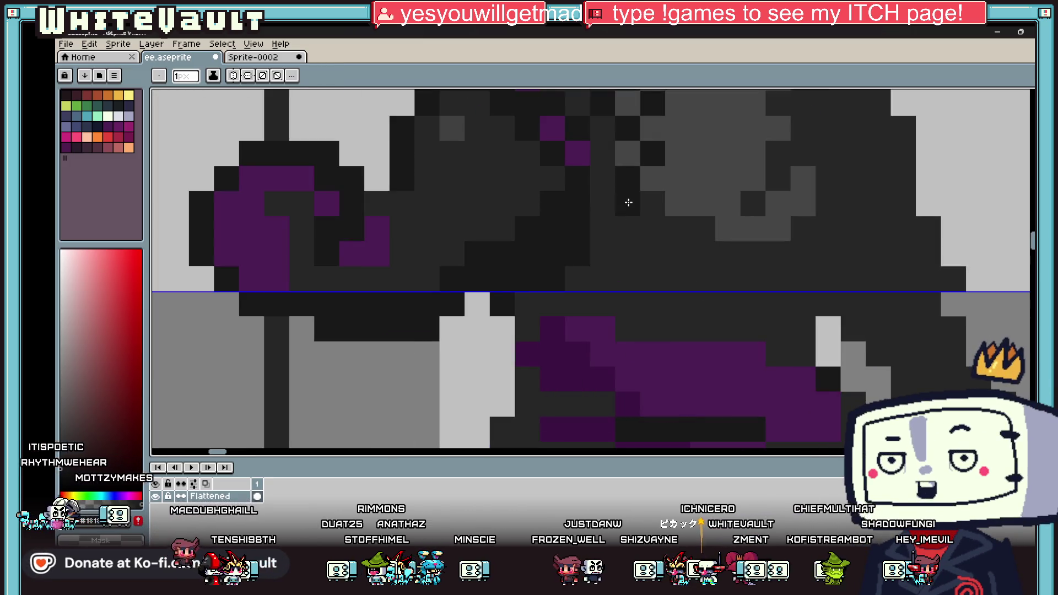
pyautogui.moveTo(651, 226)
pyautogui.mouseDown()
pyautogui.moveTo(737, 255)
pyautogui.moveTo(649, 206)
pyautogui.mouseUp()
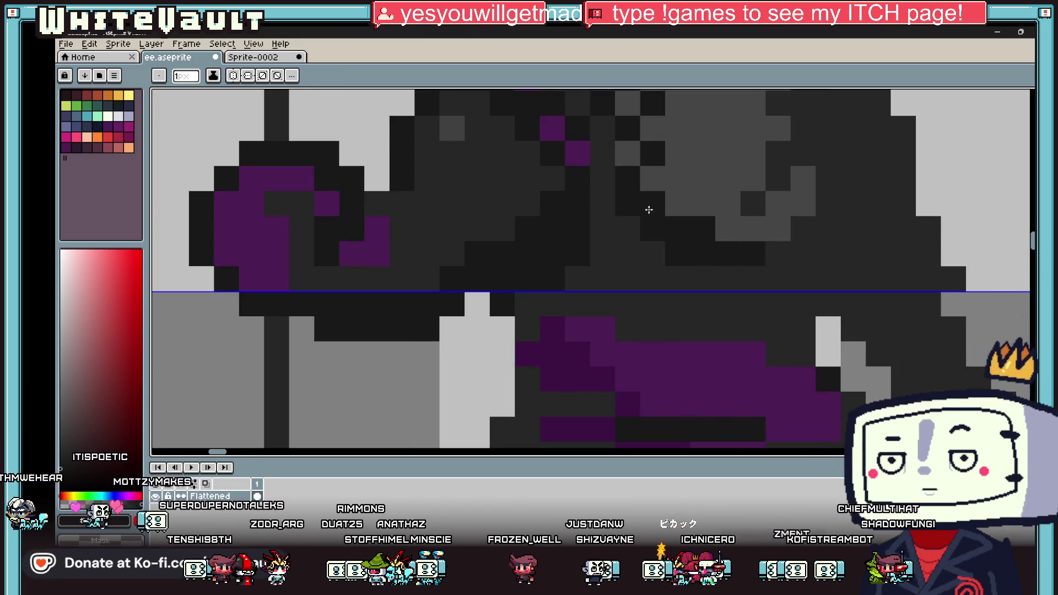
pyautogui.click(759, 213)
pyautogui.scroll(-4, 759, 213)
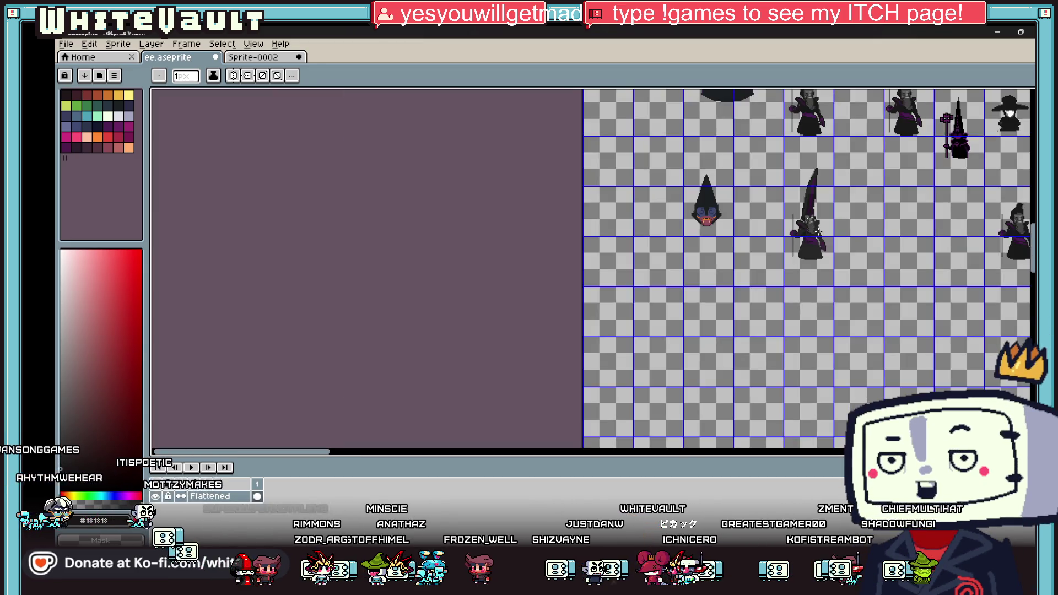
# Paint a dark row-and-diagonal stroke and a short dark column on the robe beside the sash
pyautogui.scroll(3, 811, 238)
pyautogui.scroll(3, 812, 238)
pyautogui.moveTo(772, 256)
pyautogui.mouseDown()
pyautogui.moveTo(685, 255)
pyautogui.moveTo(650, 214)
pyautogui.moveTo(798, 232)
pyautogui.moveTo(808, 220)
pyautogui.mouseUp()
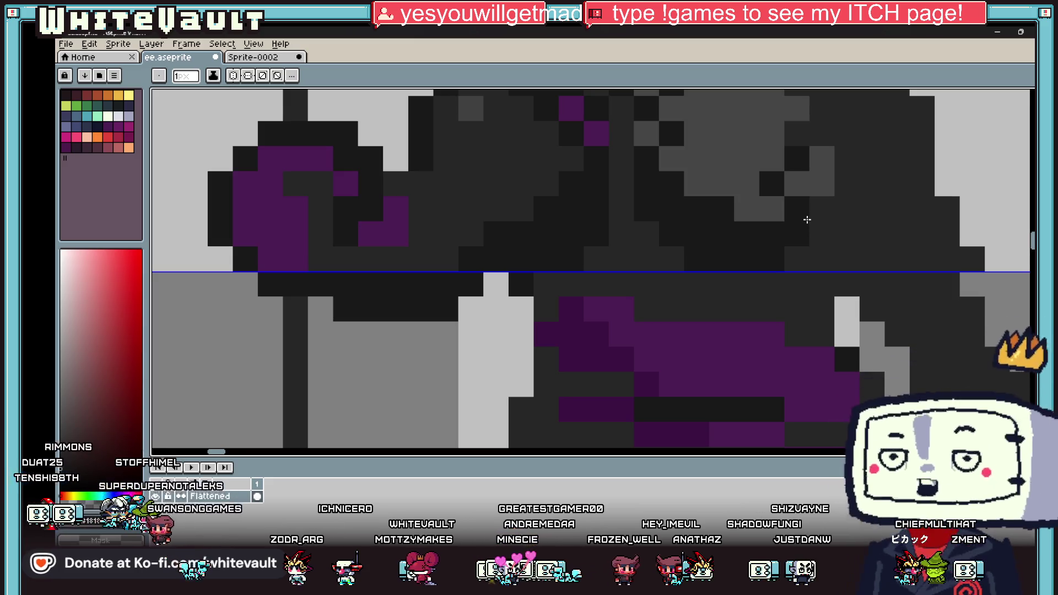
pyautogui.scroll(-3, 901, 223)
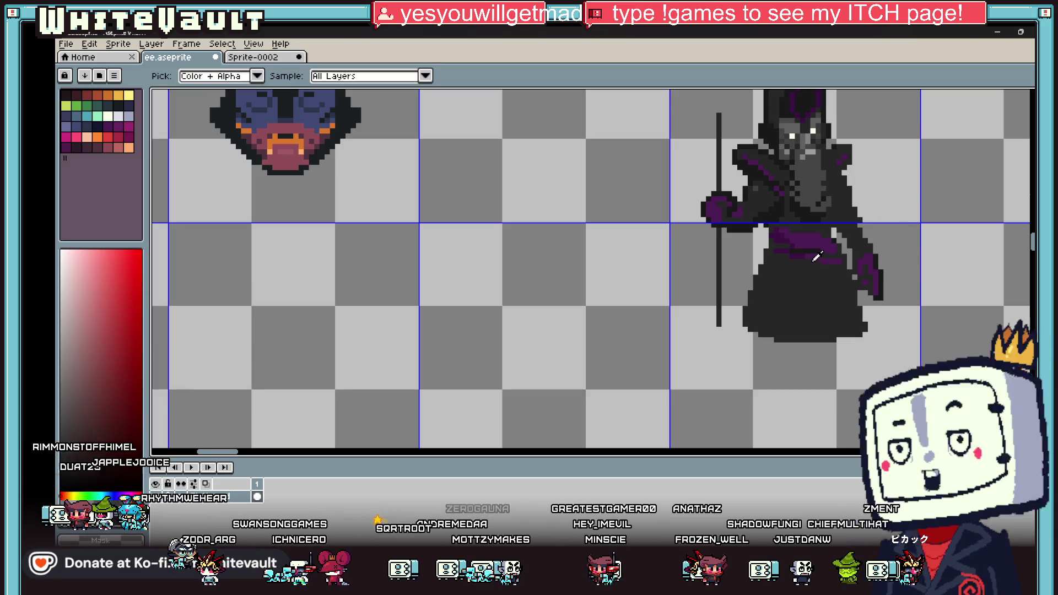
pyautogui.scroll(3, 777, 228)
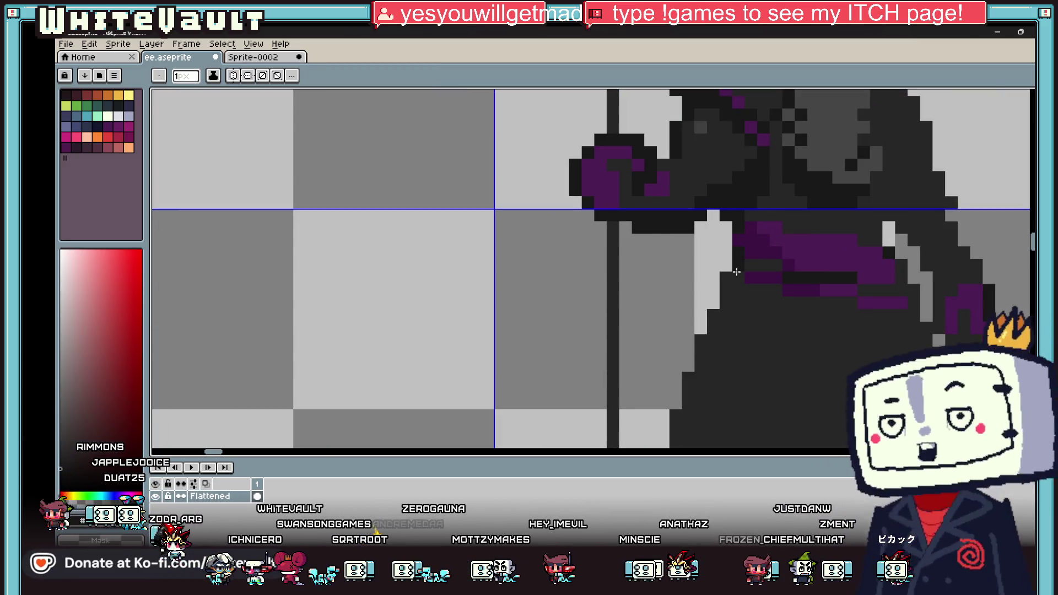
pyautogui.scroll(-1, 723, 292)
pyautogui.scroll(2, 717, 304)
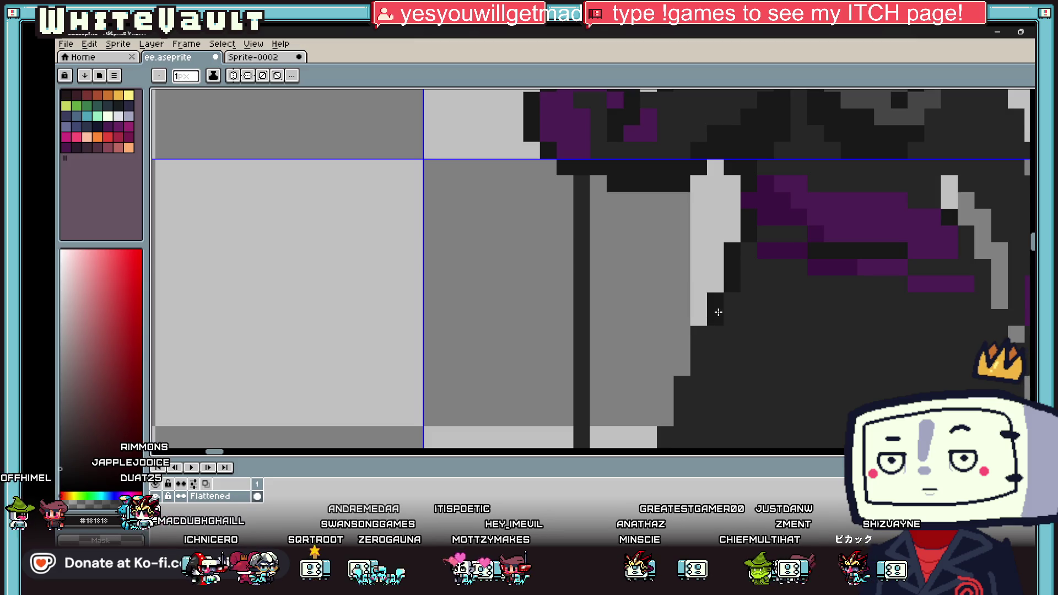
pyautogui.scroll(-3, 699, 361)
pyautogui.scroll(3, 693, 313)
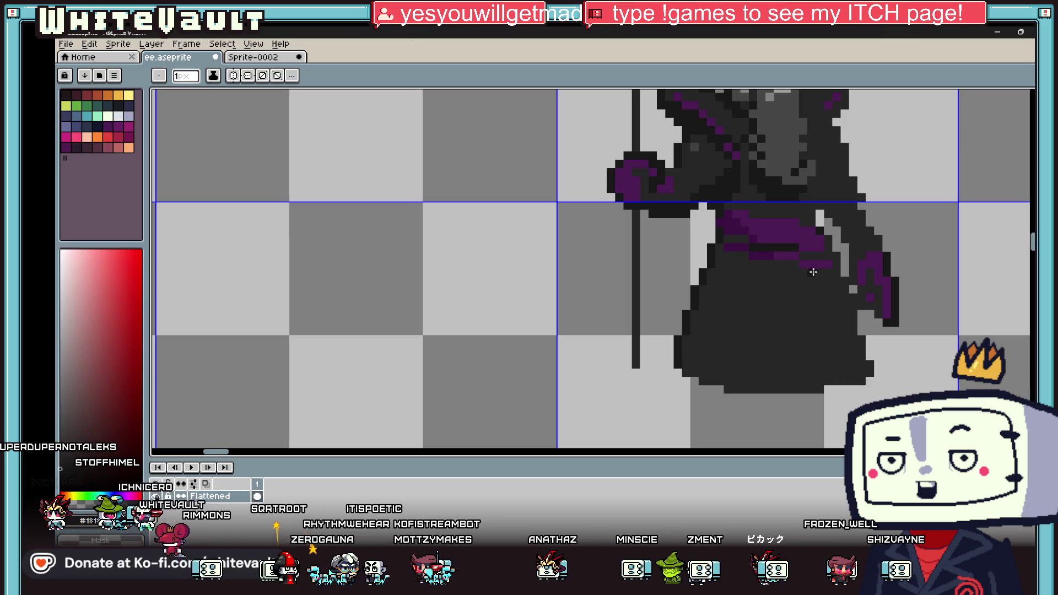
pyautogui.scroll(2, 840, 257)
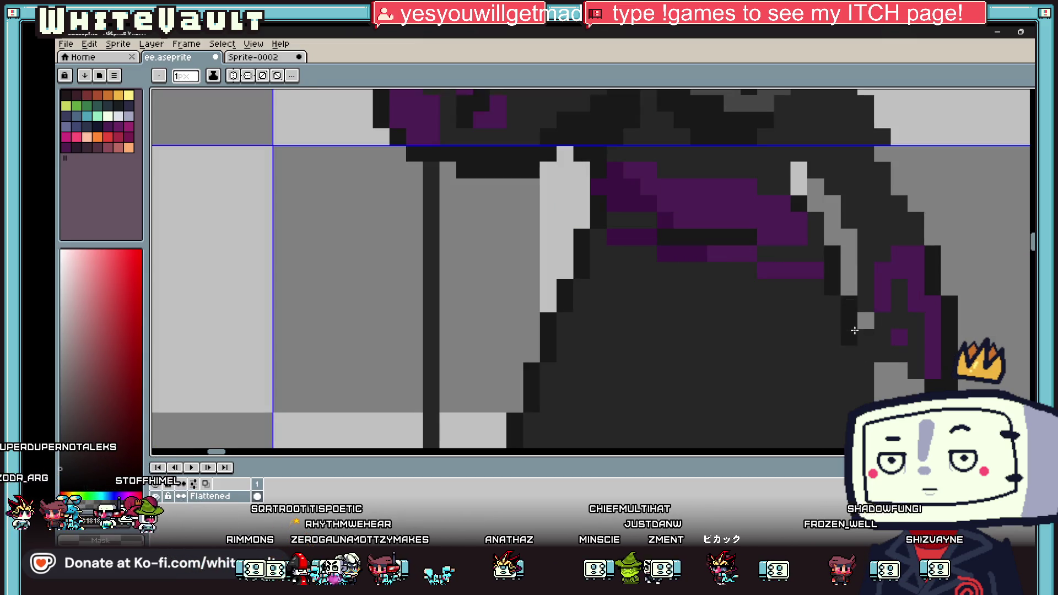
pyautogui.scroll(-3, 857, 334)
pyautogui.scroll(2, 868, 351)
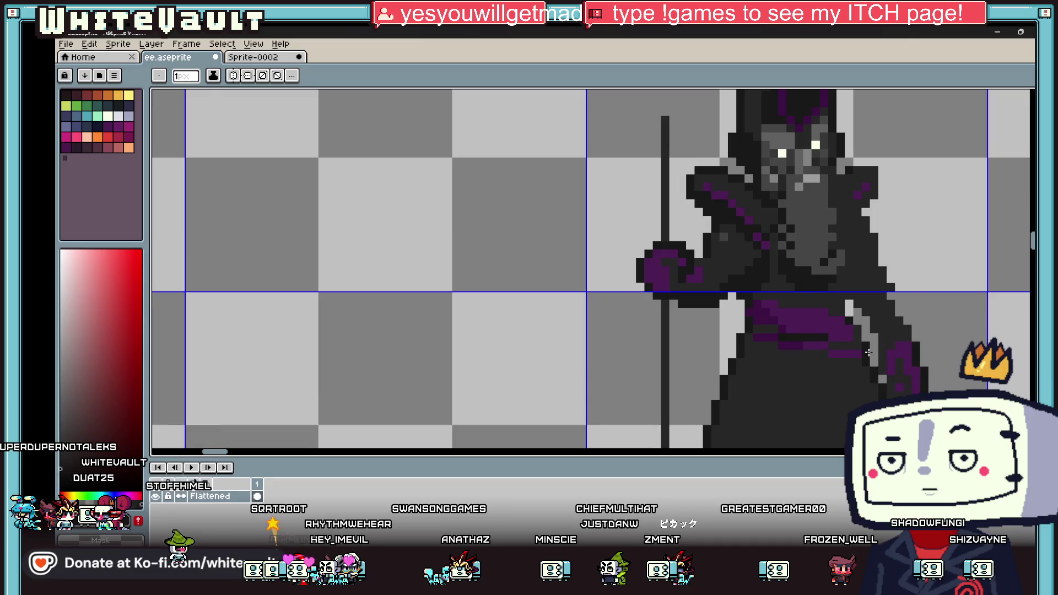
pyautogui.scroll(2, 868, 351)
pyautogui.moveTo(843, 247); pyautogui.dragTo(843, 229)
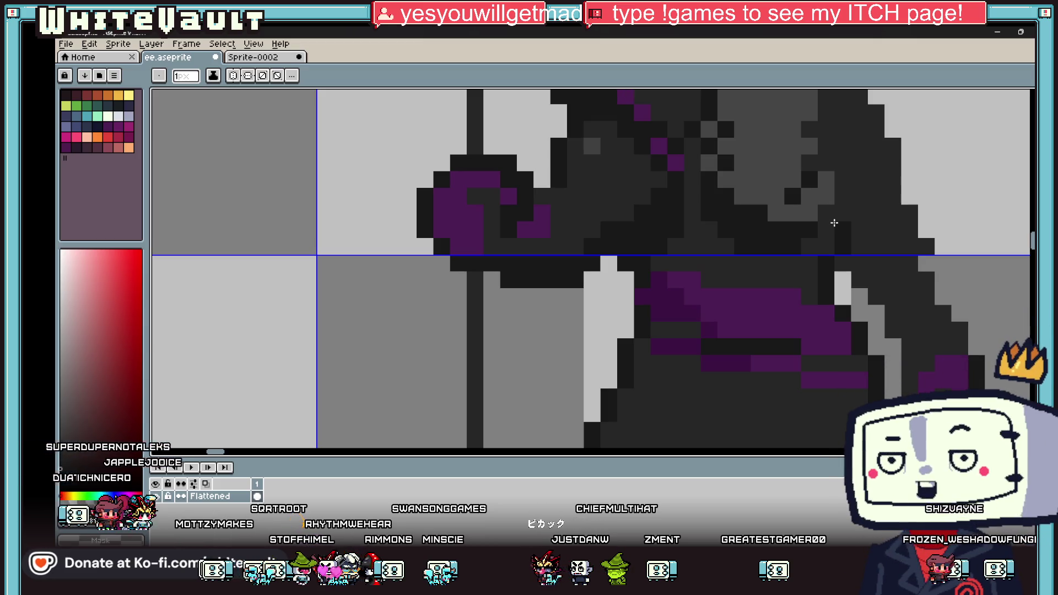
pyautogui.scroll(-3, 875, 195)
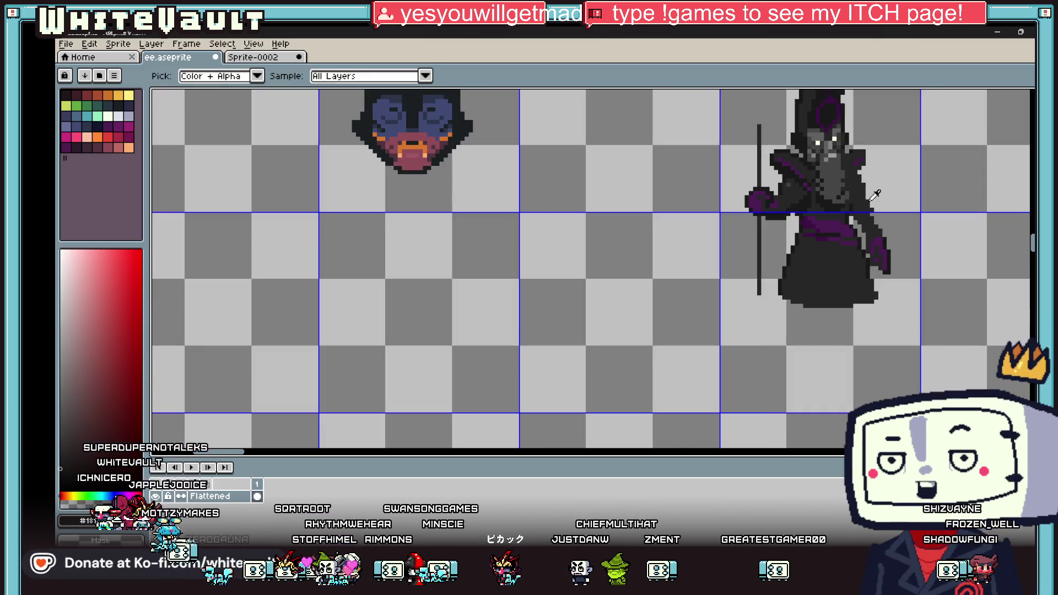
# Paint a row of dark pixels on the right shoulder and extend them below it
pyautogui.scroll(3, 857, 157)
pyautogui.press('b')
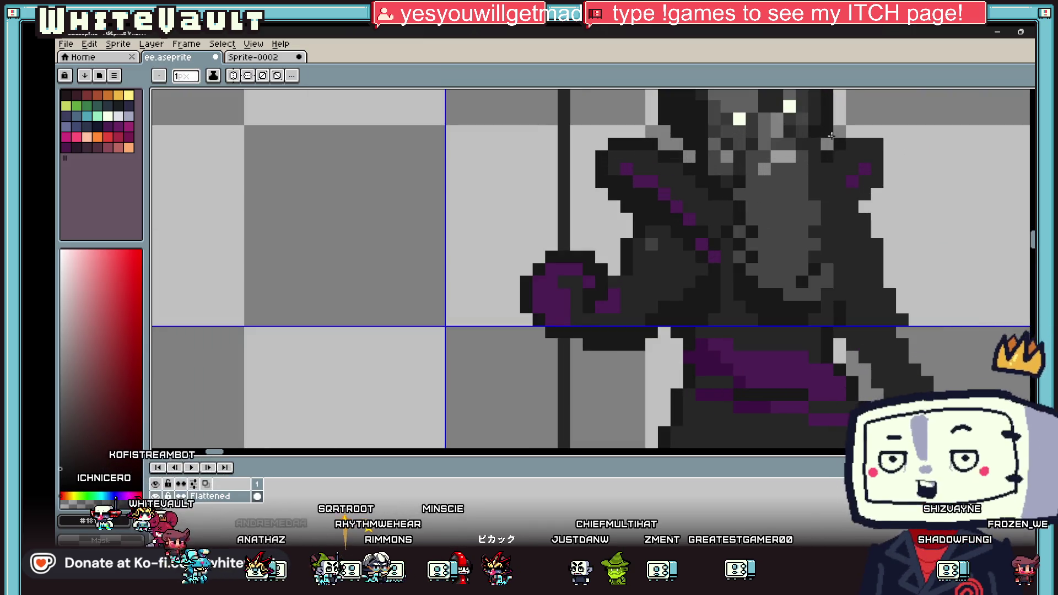
pyautogui.moveTo(853, 138); pyautogui.dragTo(879, 133)
pyautogui.moveTo(889, 171); pyautogui.dragTo(879, 196)
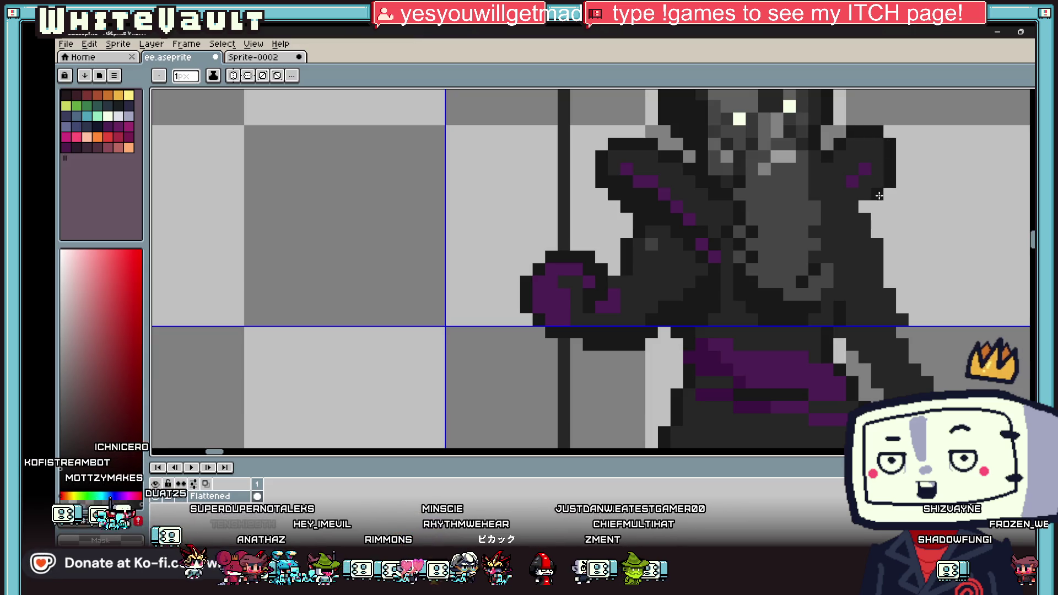
# Eyedrop a dark colour, then darken the figure's right edge and a light grey shoulder pixel
pyautogui.press('i')
pyautogui.scroll(-5, 909, 161)
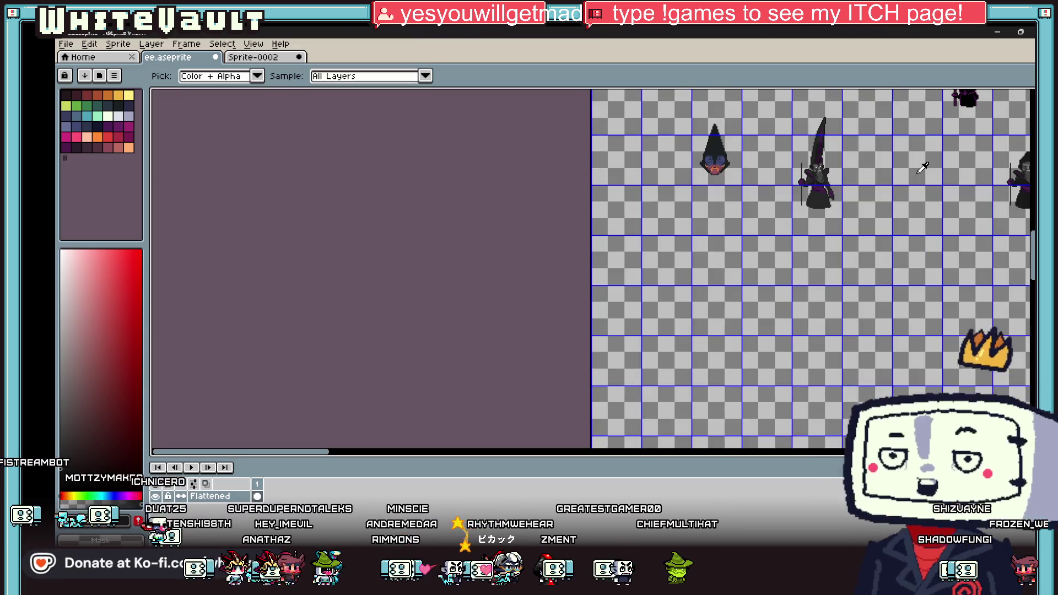
pyautogui.scroll(3, 881, 148)
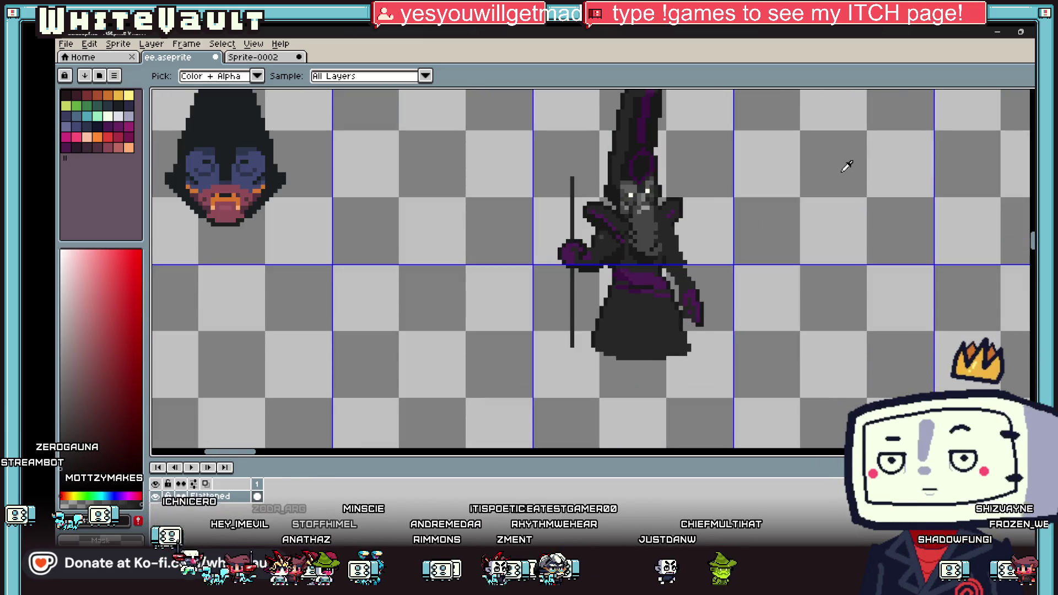
pyautogui.scroll(2, 667, 232)
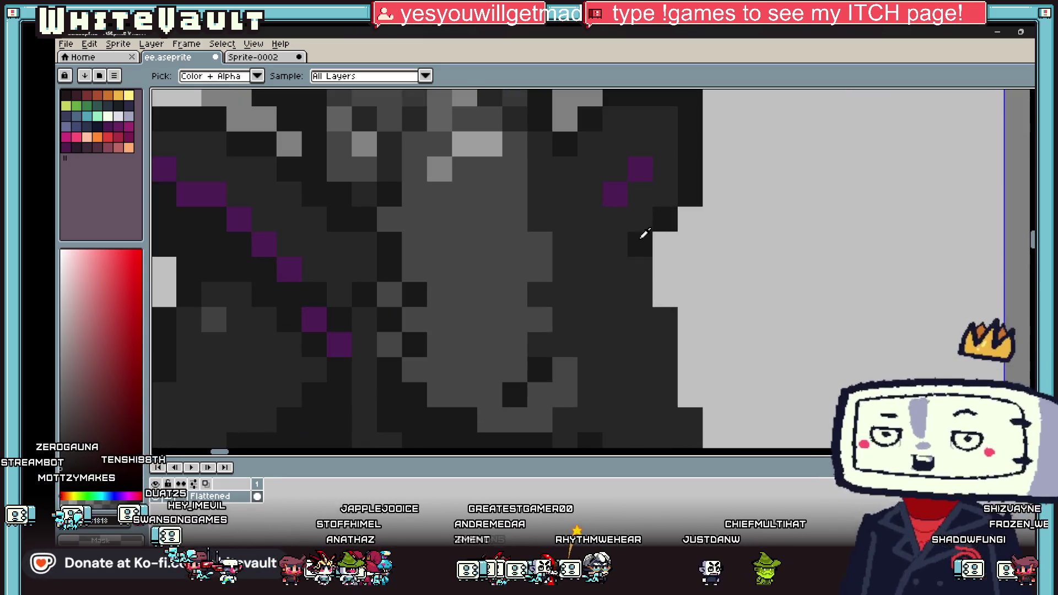
pyautogui.press('b')
pyautogui.scroll(-1, 705, 261)
pyautogui.scroll(-2, 706, 261)
pyautogui.scroll(1, 714, 291)
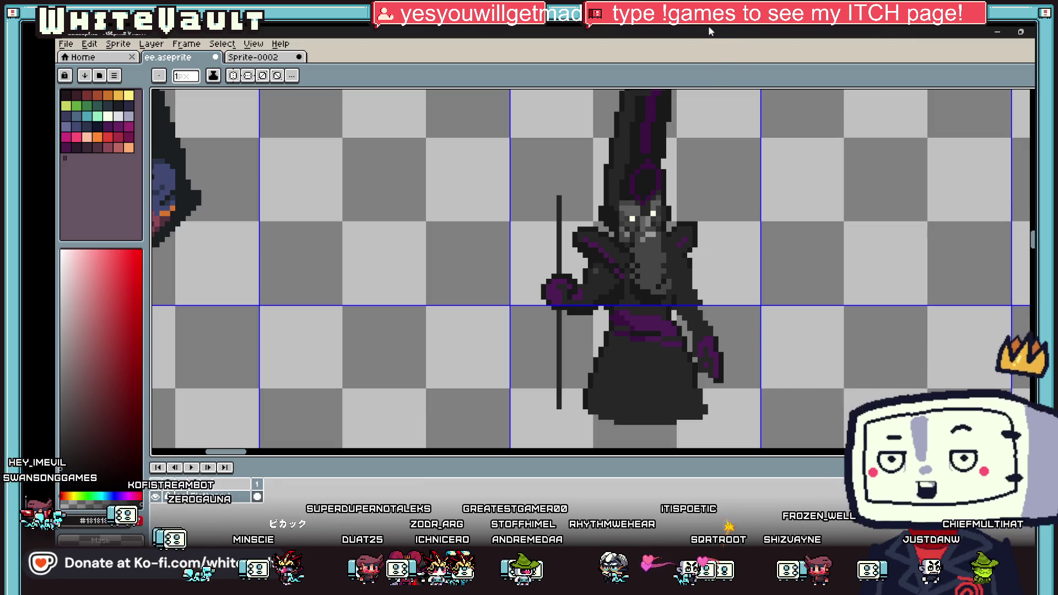
pyautogui.scroll(2, 695, 248)
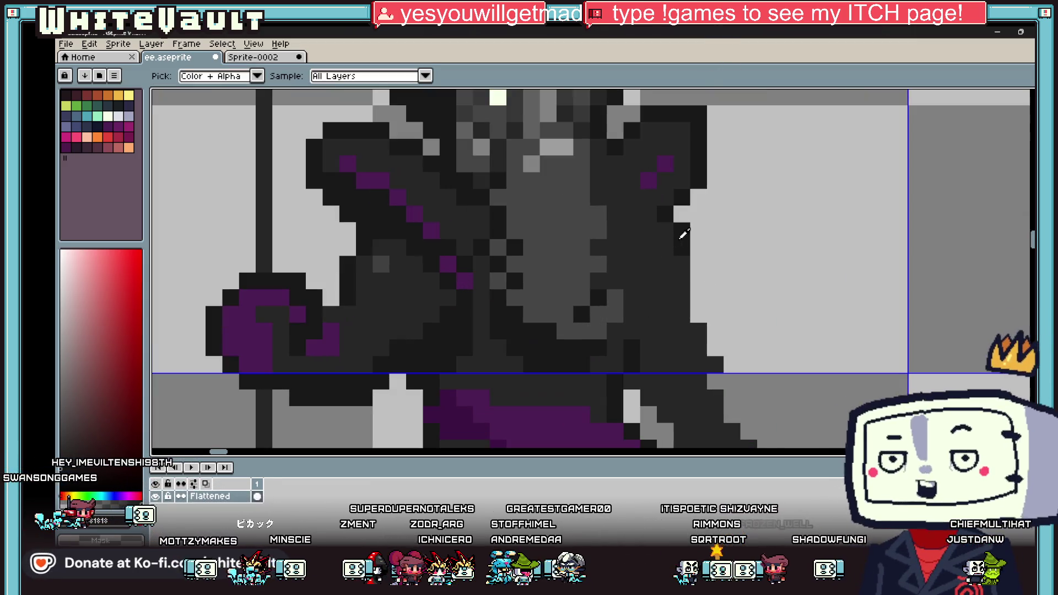
pyautogui.moveTo(698, 259); pyautogui.dragTo(698, 308)
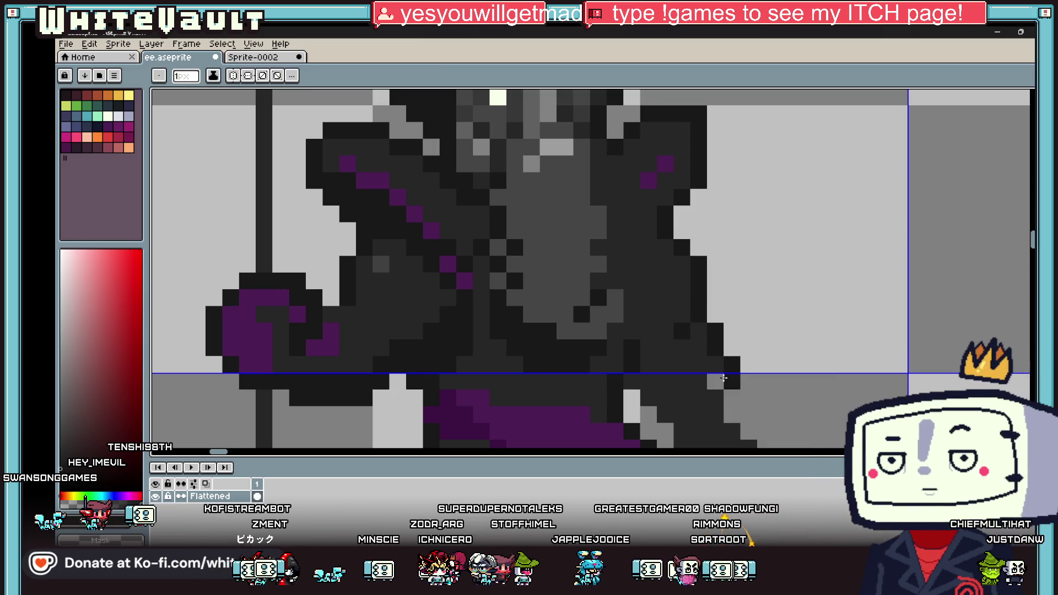
pyautogui.click(722, 380)
# Darken the pixels beside and running down along the staff
pyautogui.scroll(-5, 724, 378)
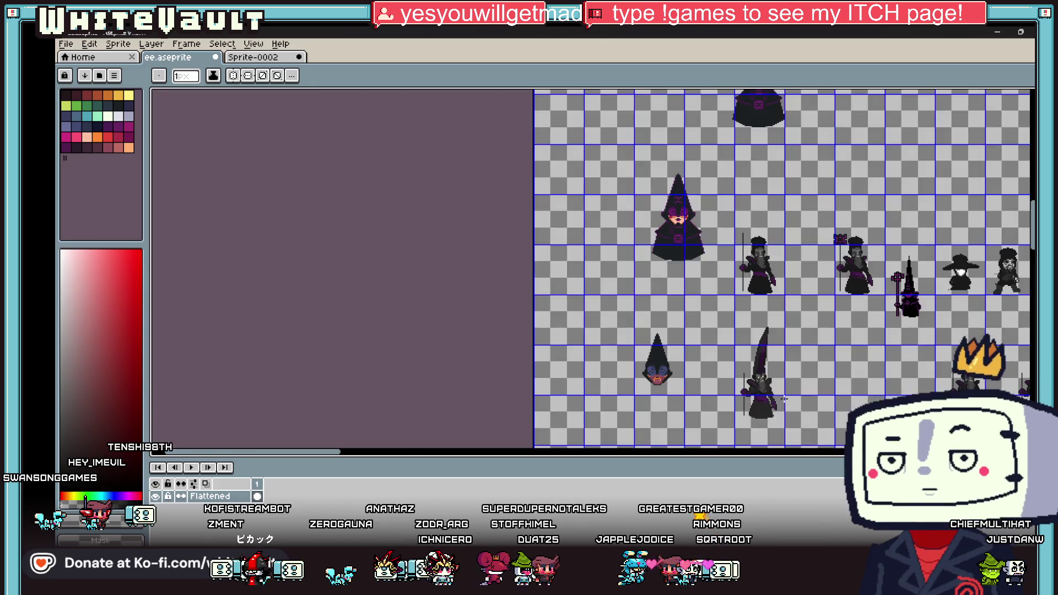
pyautogui.scroll(5, 784, 399)
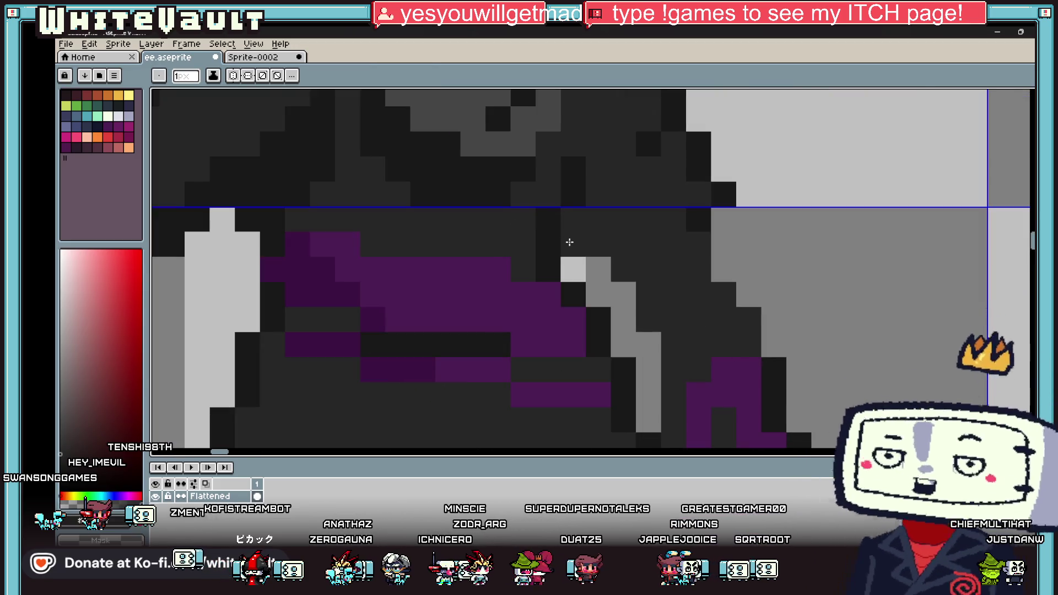
pyautogui.click(570, 242)
pyautogui.moveTo(598, 269); pyautogui.dragTo(641, 367)
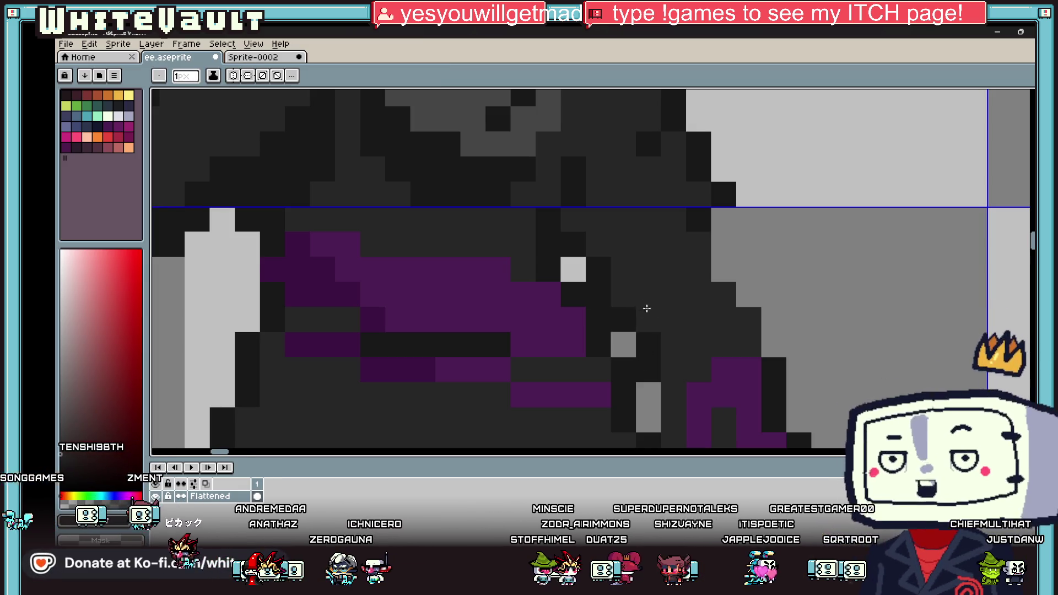
# Darken the grey cells right of the outline, the lower-right outline and the robe's lower-right area
pyautogui.scroll(-3, 646, 309)
pyautogui.scroll(2, 653, 300)
pyautogui.click(679, 322)
pyautogui.click(678, 335)
pyautogui.click(641, 435)
pyautogui.scroll(-3, 643, 417)
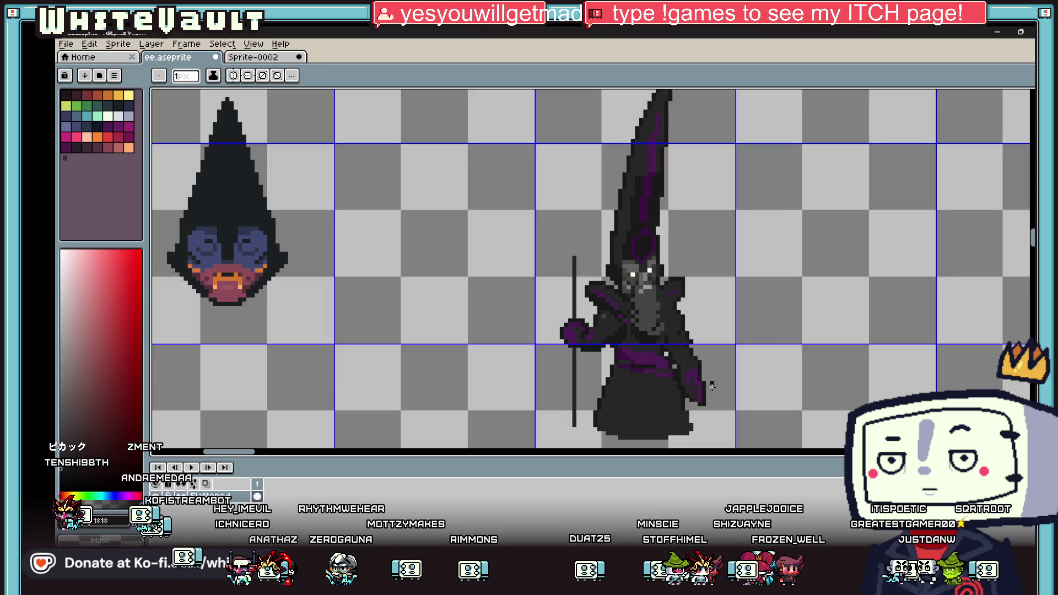
pyautogui.scroll(2, 661, 386)
pyautogui.scroll(1, 680, 357)
pyautogui.moveTo(681, 358)
pyautogui.mouseDown()
pyautogui.moveTo(701, 390)
pyautogui.moveTo(670, 390)
pyautogui.moveTo(671, 402)
pyautogui.mouseUp()
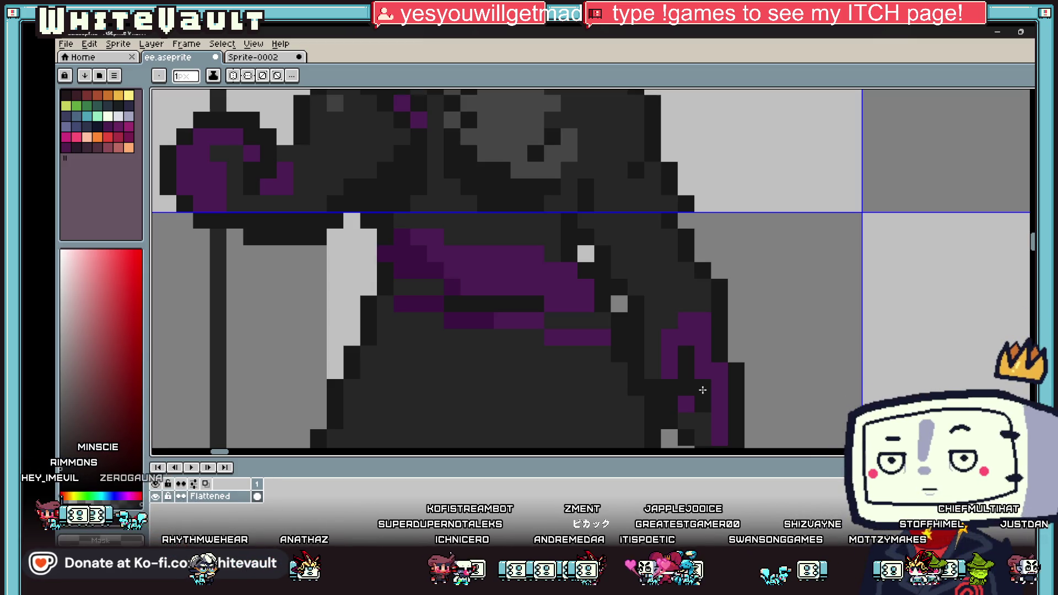
# Switch to the Eyedropper to sample a robe colour from the canvas
pyautogui.press('i')
pyautogui.scroll(-3, 702, 390)
# Marquee-select the purple sash block and move it down one pixel
pyautogui.scroll(2, 490, 397)
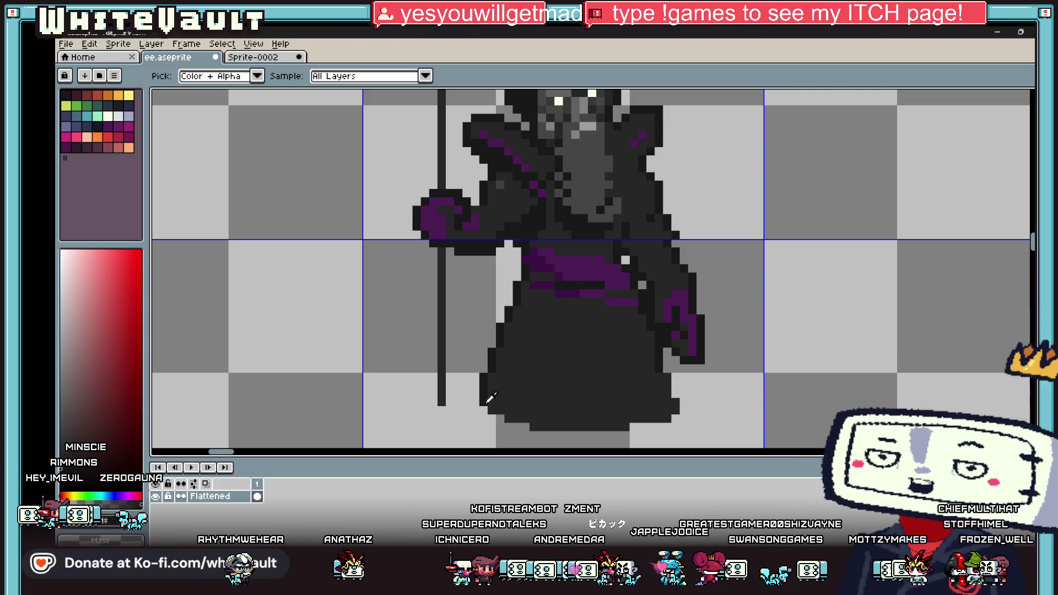
pyautogui.press('b')
pyautogui.scroll(2, 490, 398)
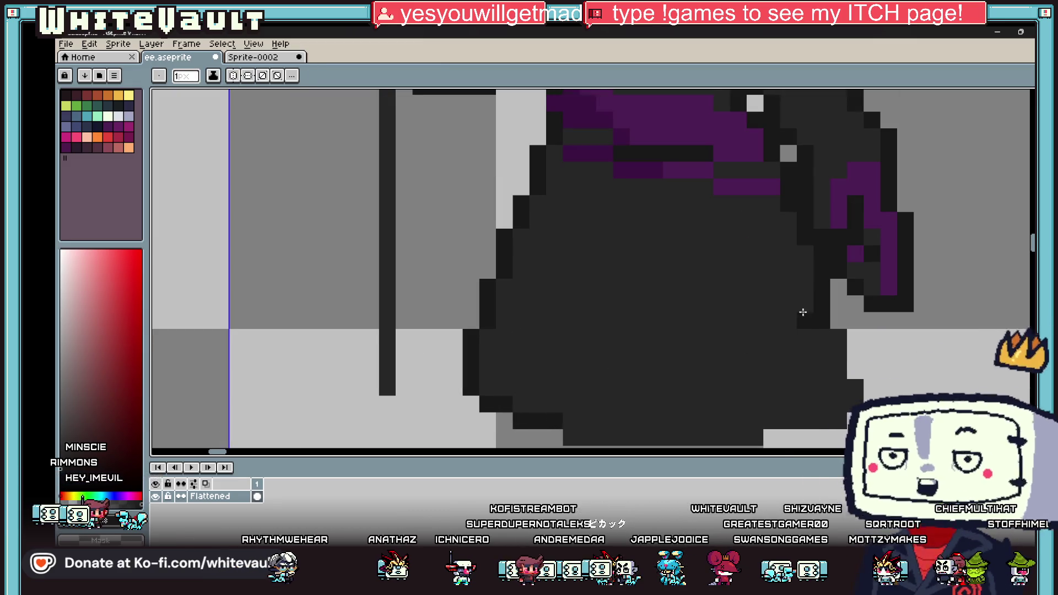
pyautogui.scroll(-3, 857, 389)
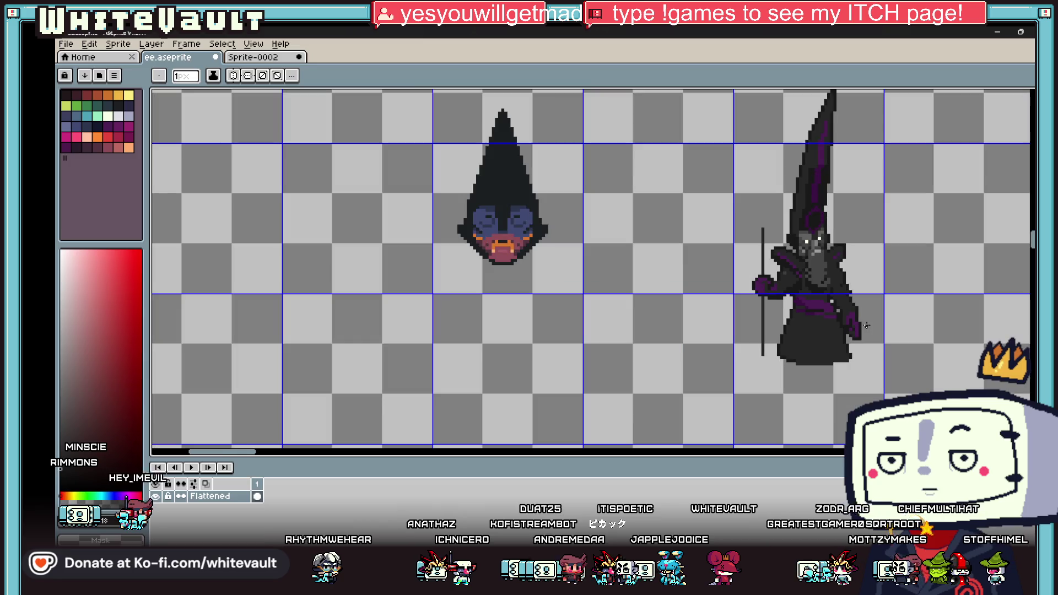
pyautogui.press('i')
pyautogui.scroll(2, 858, 336)
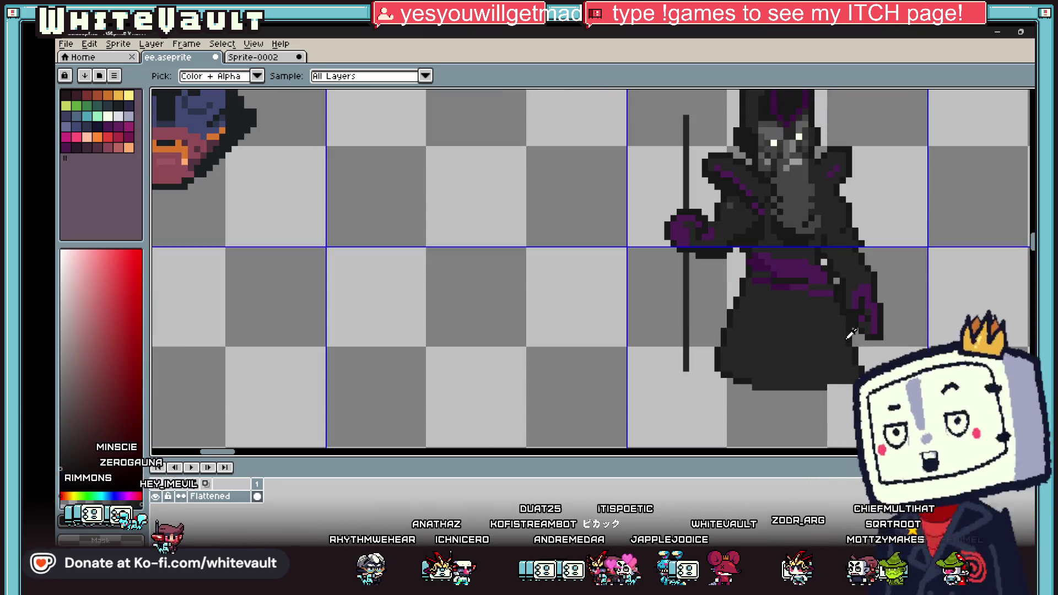
pyautogui.press('m')
pyautogui.scroll(3, 796, 279)
pyautogui.moveTo(704, 220)
pyautogui.mouseDown()
pyautogui.moveTo(751, 307)
pyautogui.moveTo(824, 357)
pyautogui.mouseUp()
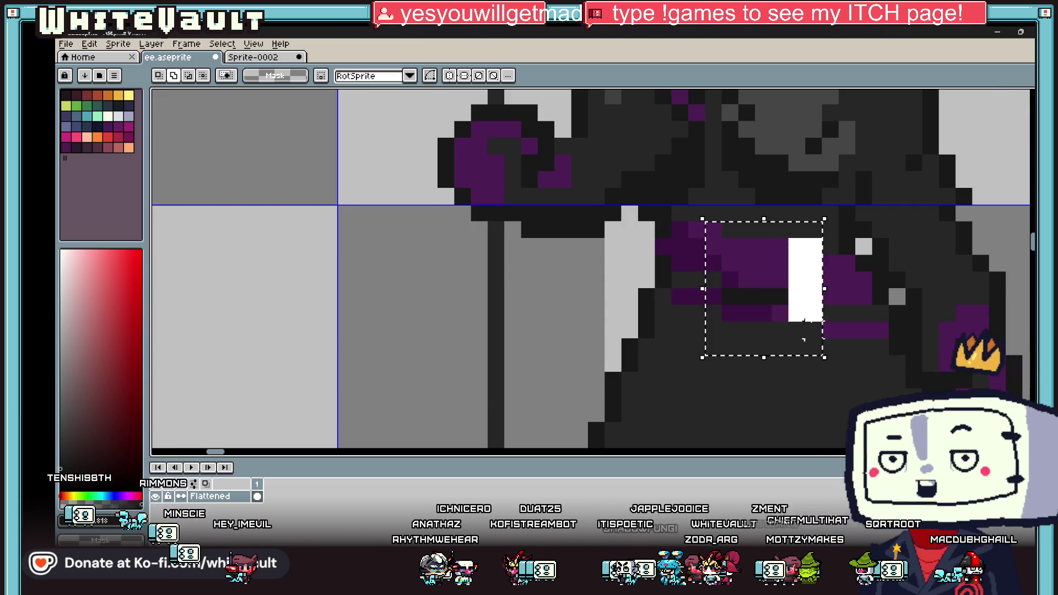
pyautogui.moveTo(823, 314); pyautogui.dragTo(824, 330)
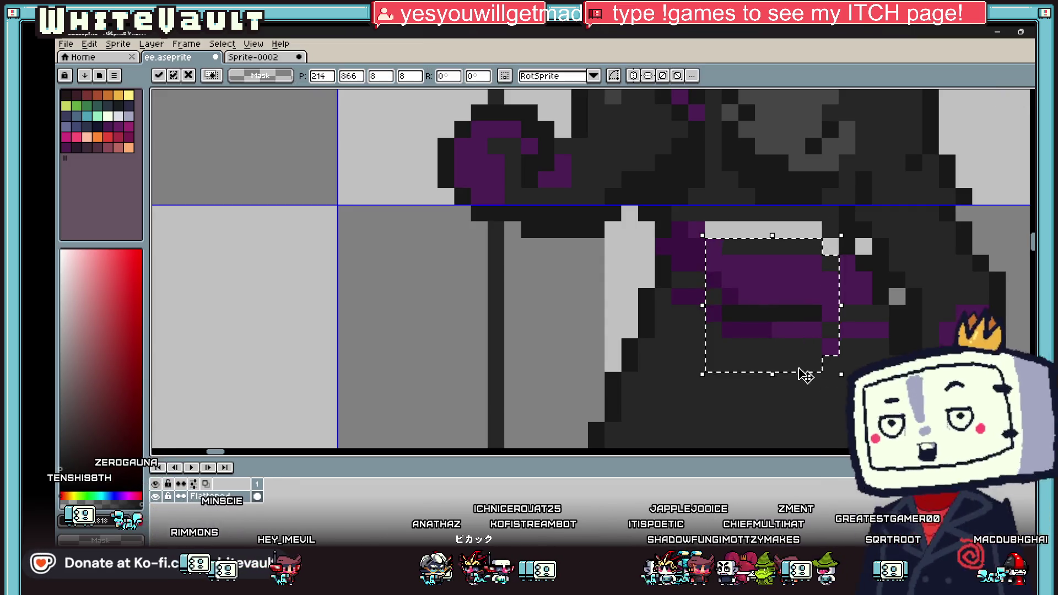
pyautogui.click(806, 376)
# Pencil the gap left above the sash with dark robe pixels
pyautogui.scroll(1, 814, 314)
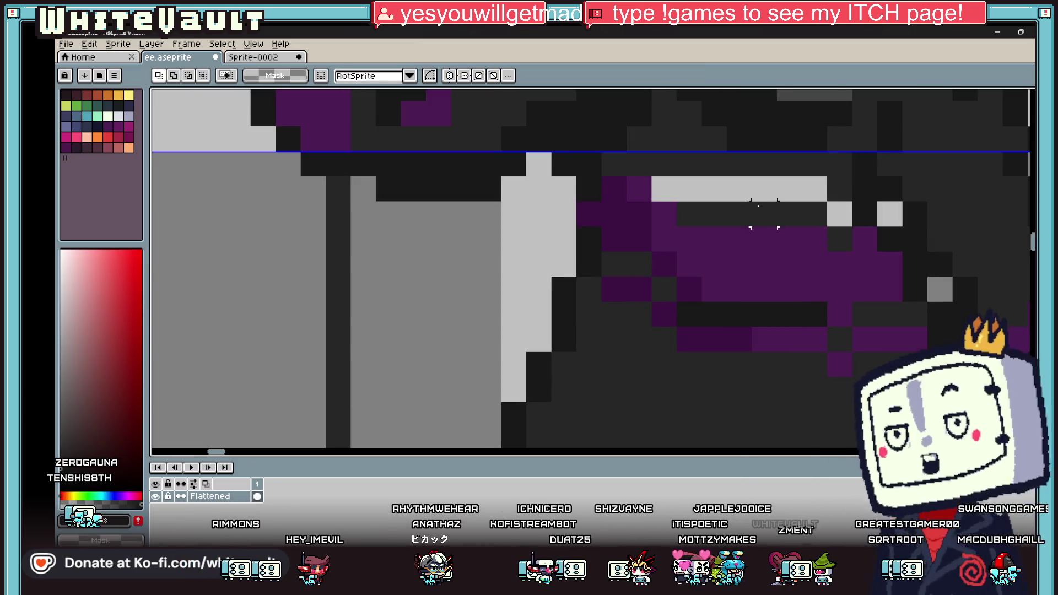
pyautogui.press('b')
pyautogui.moveTo(765, 189); pyautogui.dragTo(840, 213)
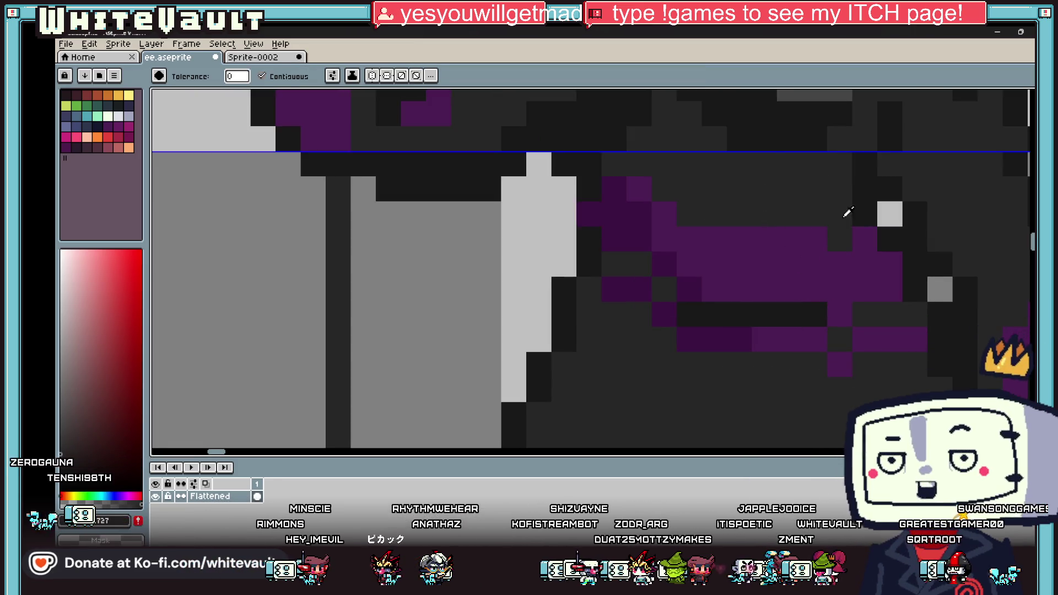
# Darken the purple pixels at the sash's left end and along its edge
pyautogui.moveTo(635, 183)
pyautogui.mouseDown()
pyautogui.moveTo(661, 217)
pyautogui.moveTo(639, 212)
pyautogui.mouseUp()
pyautogui.click(637, 264)
pyautogui.click(664, 289)
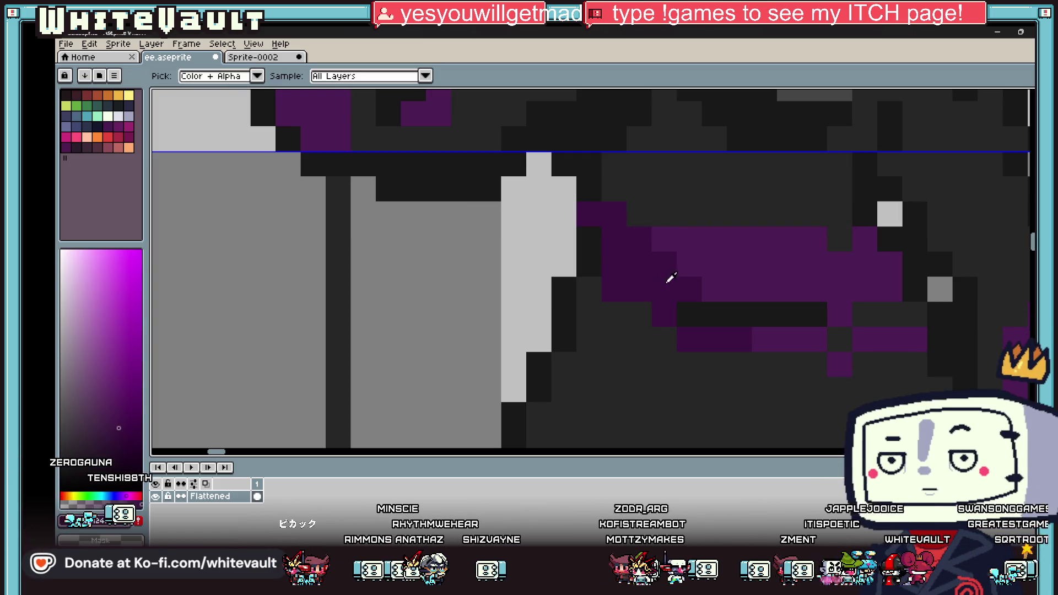
pyautogui.scroll(-3, 699, 242)
pyautogui.scroll(-2, 698, 243)
pyautogui.scroll(3, 630, 230)
# Repaint a few dark pixels purple along the sash and the purple pixels under it dark grey
pyautogui.keyDown('alt'); pyautogui.click(630, 229); pyautogui.keyUp('alt')
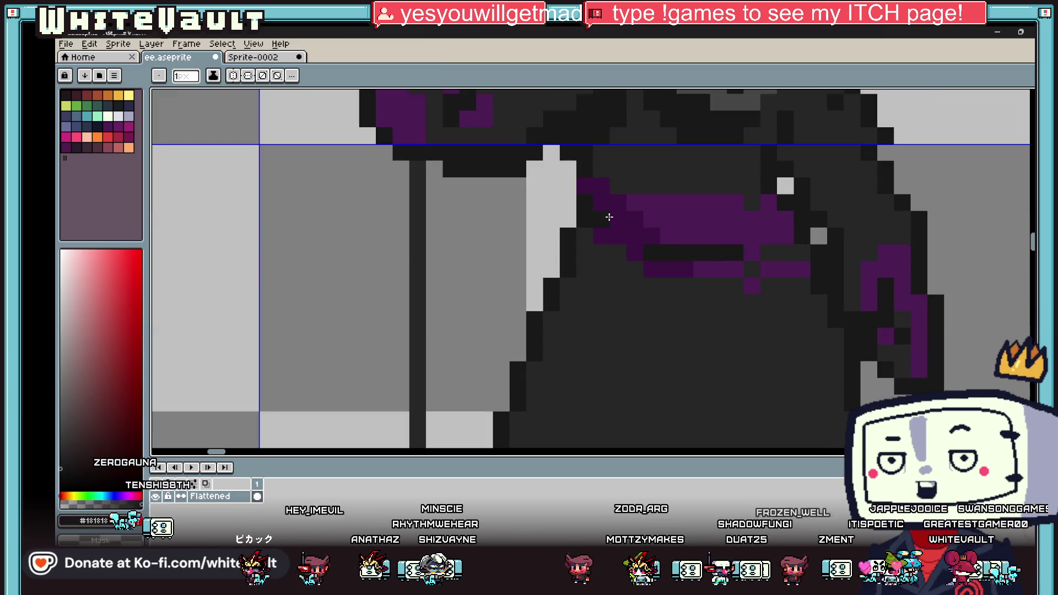
pyautogui.keyDown('alt'); pyautogui.click(610, 229); pyautogui.keyUp('alt')
pyautogui.moveTo(585, 237); pyautogui.dragTo(614, 254)
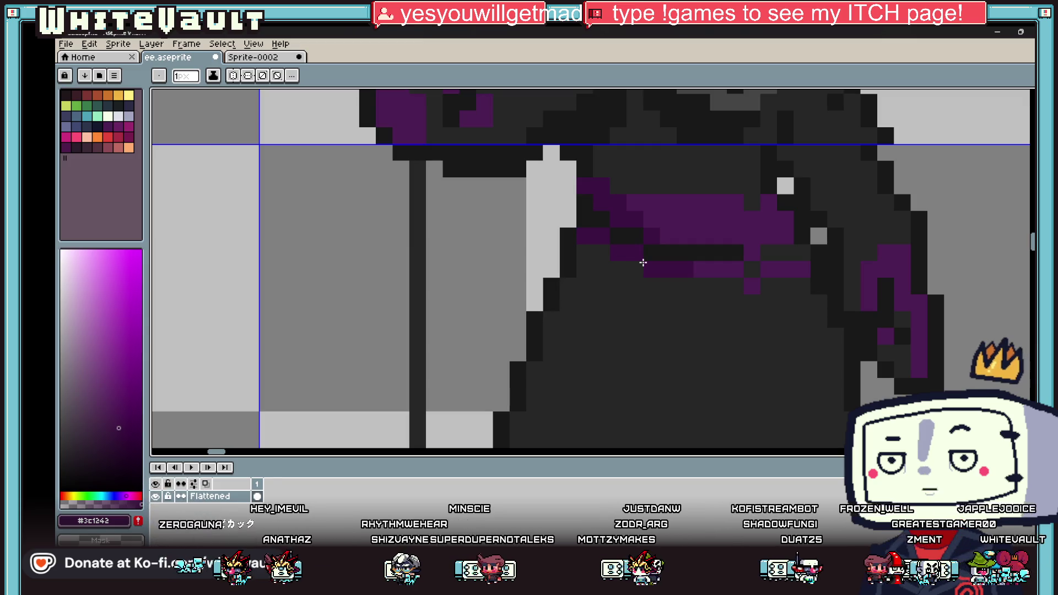
pyautogui.keyDown('alt'); pyautogui.click(661, 185); pyautogui.keyUp('alt')
pyautogui.moveTo(664, 202); pyautogui.dragTo(724, 203)
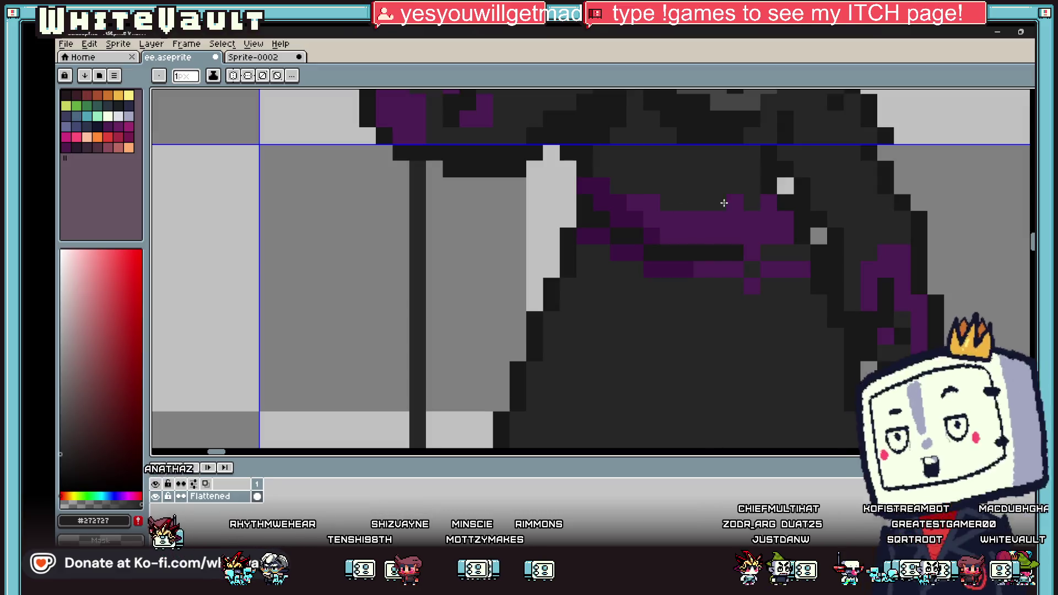
# Draw dark lines diagonally across and along the sash's upper edge, then repaint sash pixels dark purple
pyautogui.scroll(-6, 727, 201)
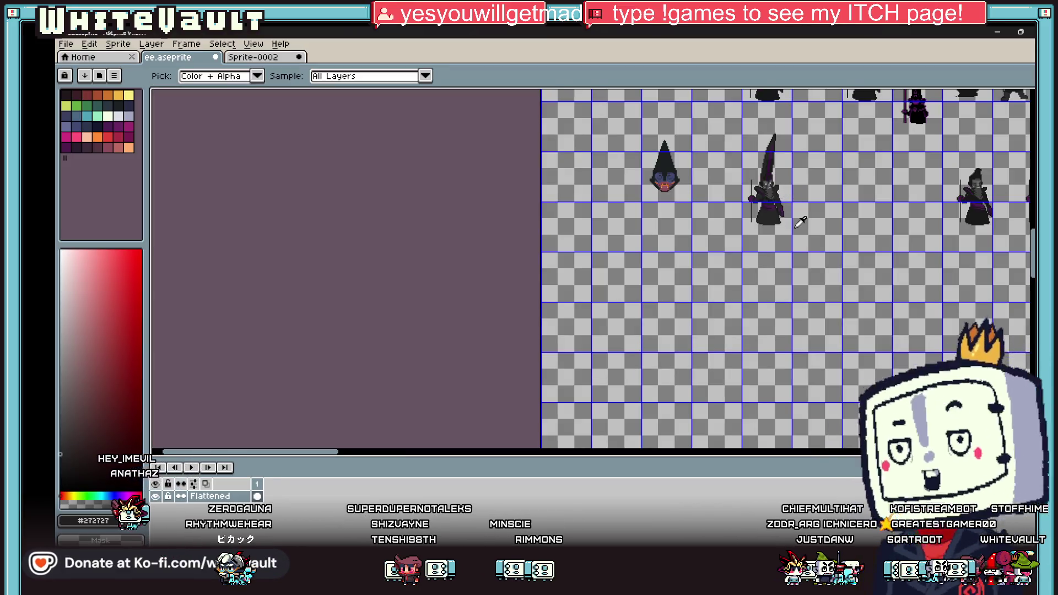
pyautogui.scroll(6, 797, 206)
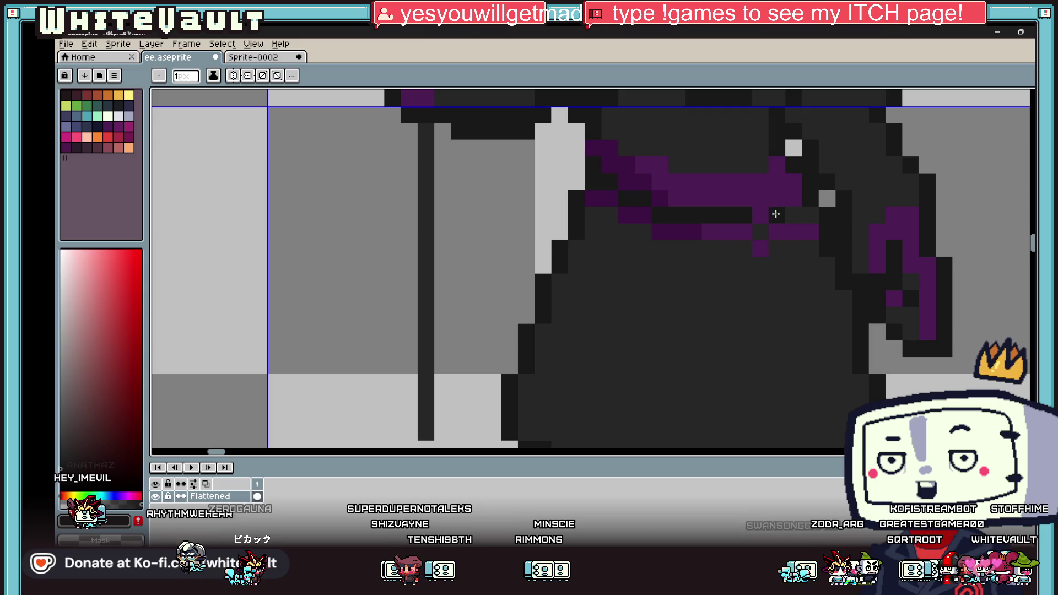
pyautogui.moveTo(755, 233)
pyautogui.mouseDown()
pyautogui.moveTo(773, 249)
pyautogui.moveTo(820, 395)
pyautogui.mouseUp()
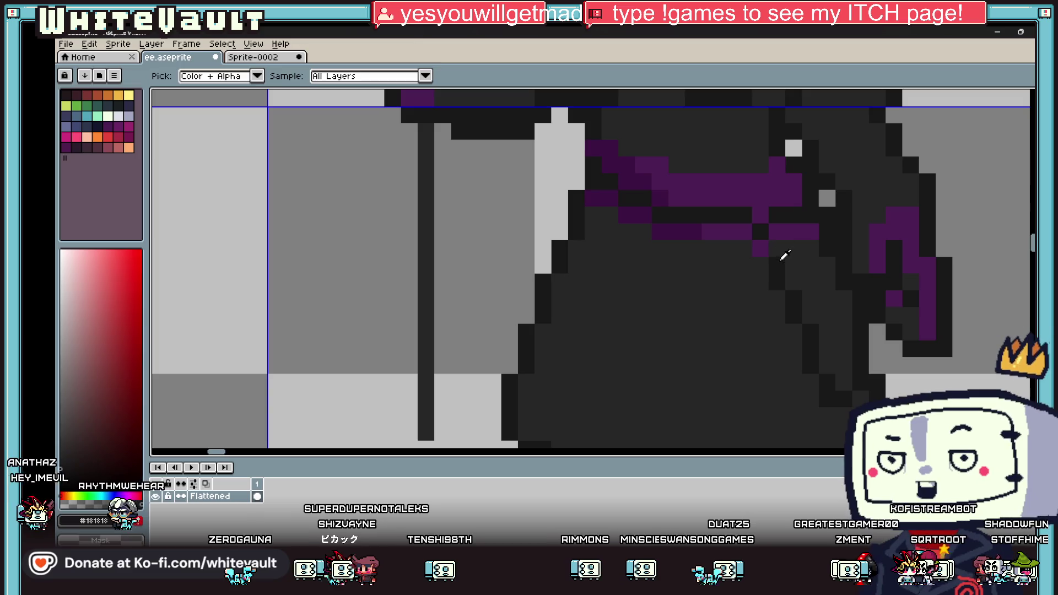
pyautogui.moveTo(732, 252)
pyautogui.mouseDown()
pyautogui.moveTo(659, 242)
pyautogui.moveTo(585, 215)
pyautogui.mouseUp()
pyautogui.keyDown('alt'); pyautogui.click(720, 229); pyautogui.keyUp('alt')
pyautogui.press('g')
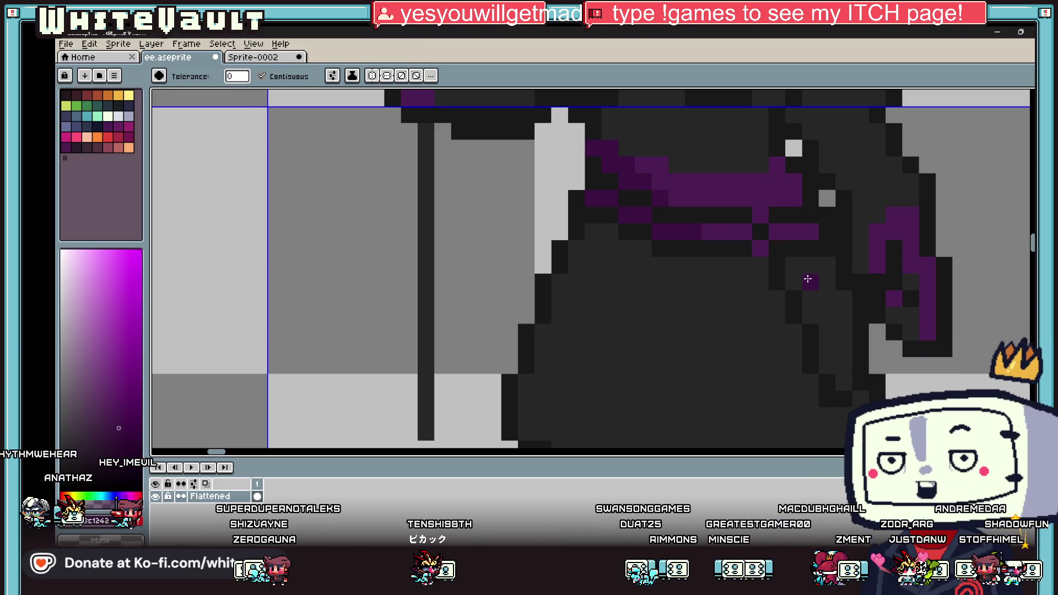
pyautogui.scroll(-5, 739, 281)
pyautogui.scroll(6, 821, 273)
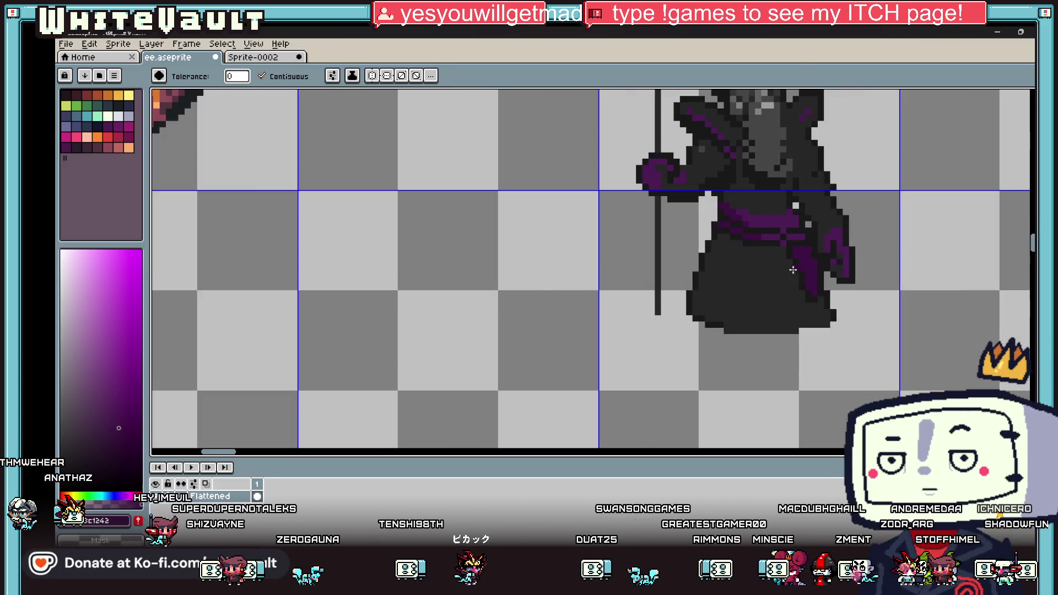
pyautogui.keyDown('alt'); pyautogui.click(760, 194); pyautogui.keyUp('alt')
pyautogui.moveTo(730, 198)
pyautogui.mouseDown()
pyautogui.moveTo(803, 207)
pyautogui.moveTo(719, 206)
pyautogui.moveTo(751, 182)
pyautogui.moveTo(740, 137)
pyautogui.mouseUp()
pyautogui.keyDown('alt'); pyautogui.click(638, 161); pyautogui.keyUp('alt')
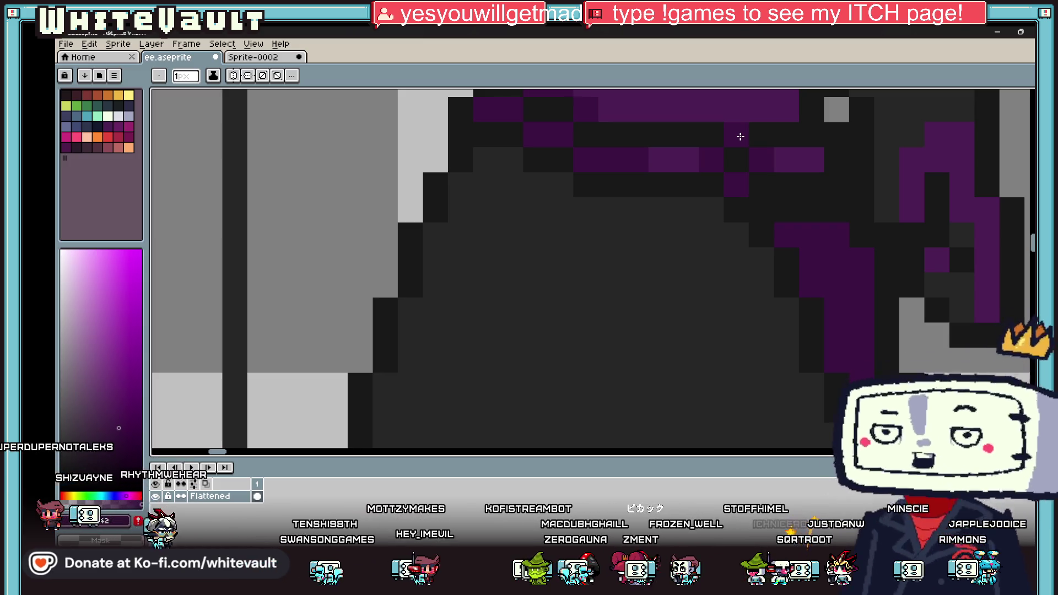
# Pick #272727 from the robe and repaint black outline pixels around the sash in it
pyautogui.scroll(-8, 760, 285)
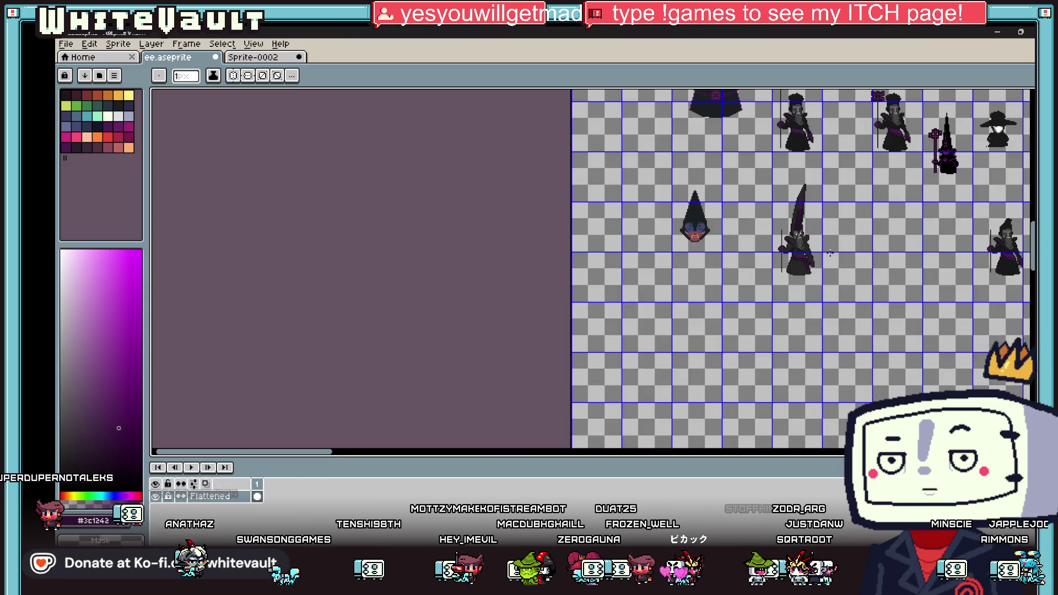
pyautogui.scroll(6, 830, 252)
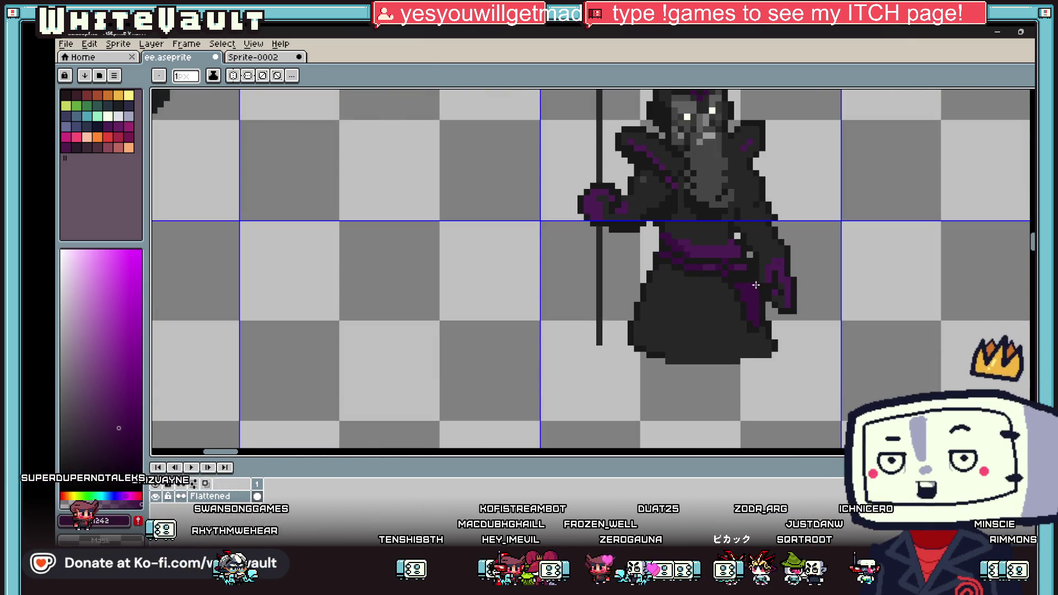
pyautogui.scroll(2, 738, 283)
pyautogui.keyDown('alt'); pyautogui.click(722, 306); pyautogui.keyUp('alt')
pyautogui.moveTo(721, 306)
pyautogui.mouseDown()
pyautogui.moveTo(746, 314)
pyautogui.moveTo(789, 406)
pyautogui.moveTo(814, 385)
pyautogui.mouseUp()
# Darken a robe pixel with #181818, then pick #272727 again
pyautogui.scroll(-3, 814, 385)
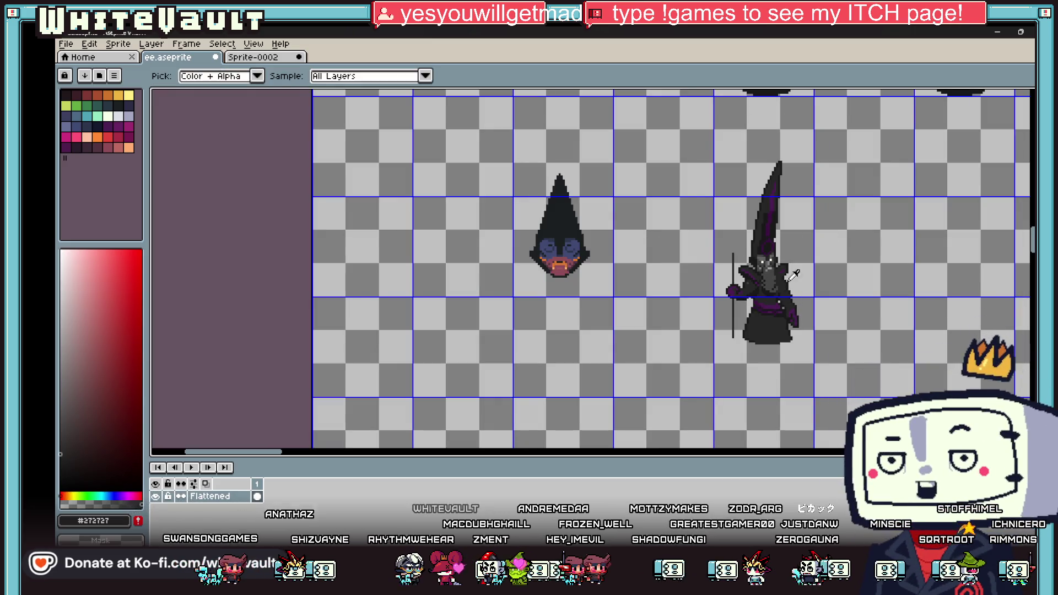
pyautogui.scroll(2, 791, 308)
pyautogui.scroll(3, 790, 309)
pyautogui.keyDown('alt'); pyautogui.click(711, 263); pyautogui.keyUp('alt')
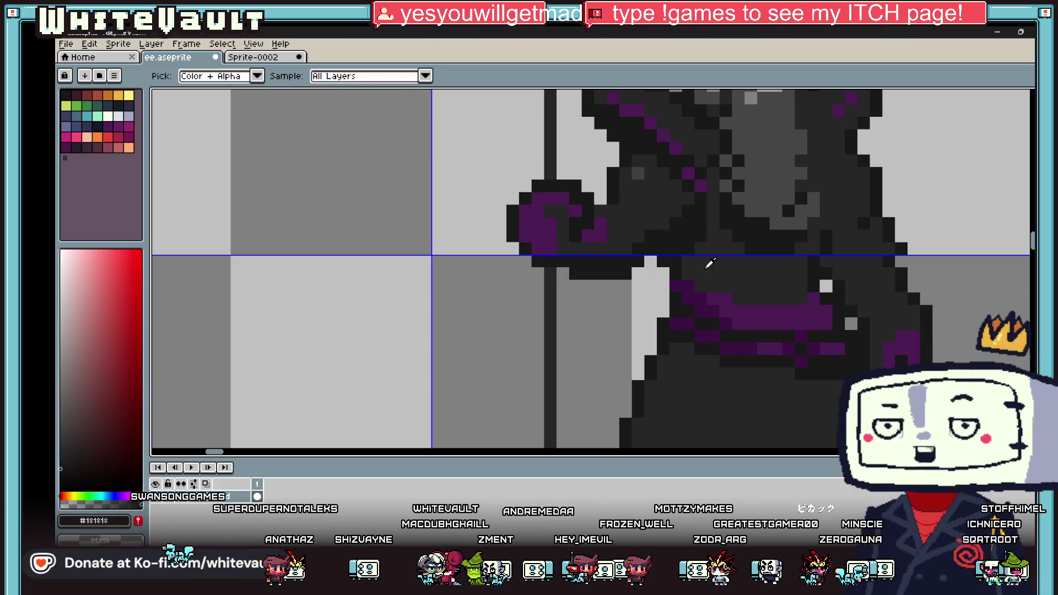
pyautogui.click(726, 323)
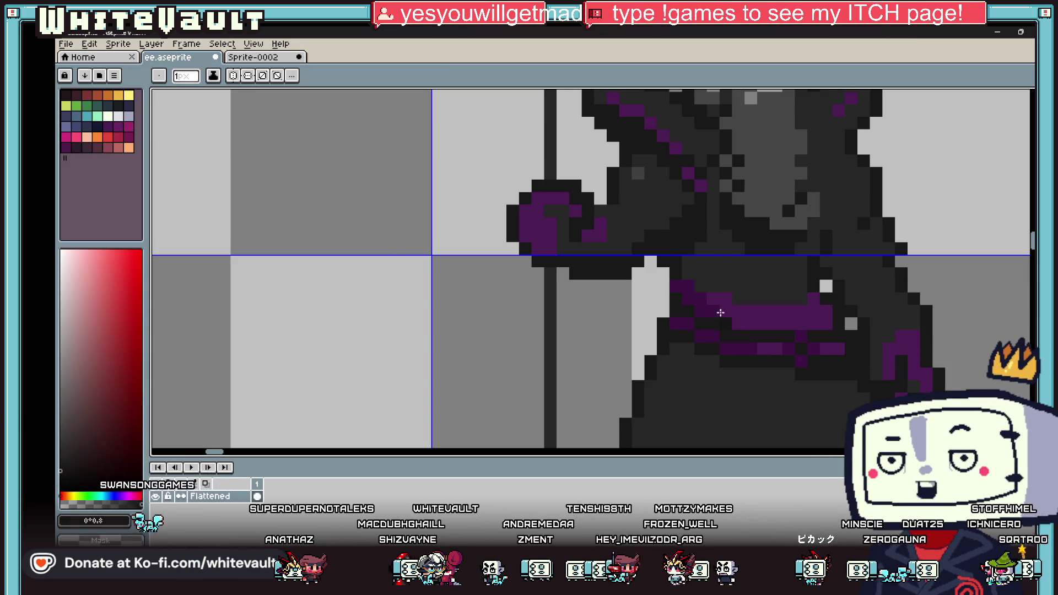
pyautogui.keyDown('alt'); pyautogui.click(694, 267); pyautogui.keyUp('alt')
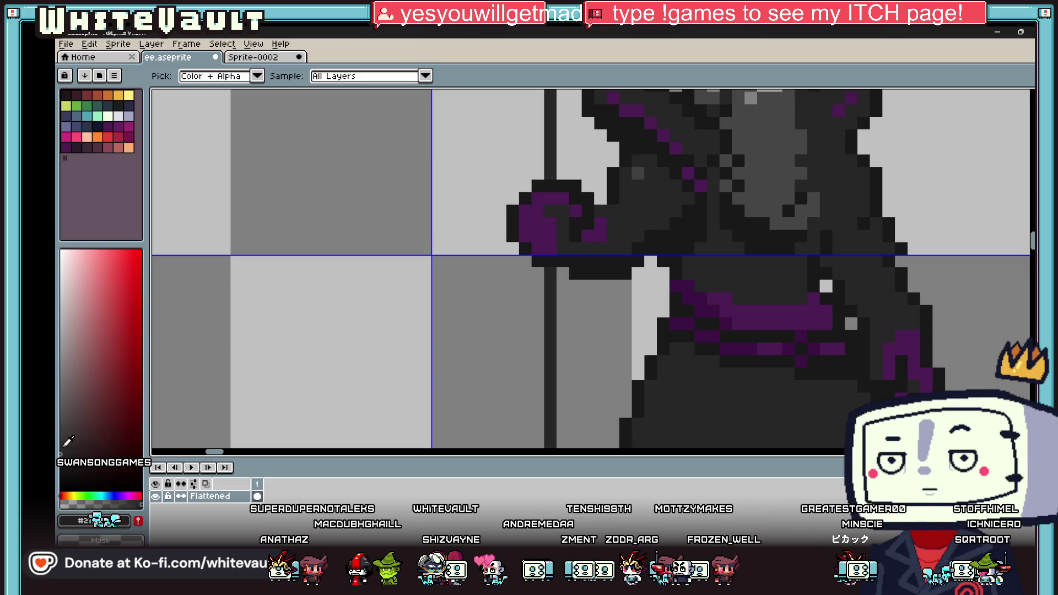
pyautogui.keyDown('alt'); pyautogui.click(727, 259); pyautogui.keyUp('alt')
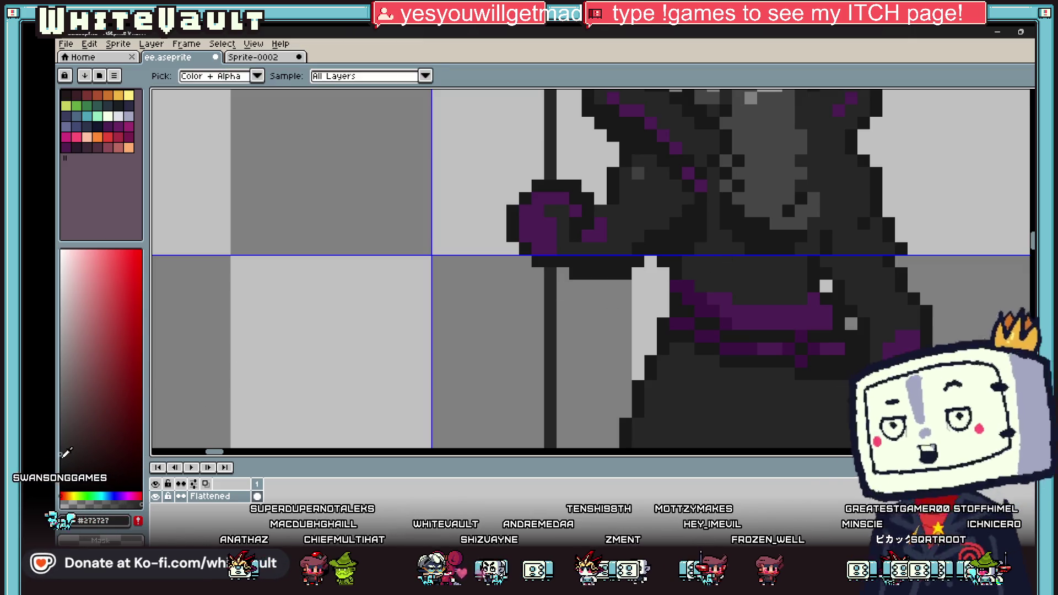
# Zoom around the robe with the Eyedropper ready to pick colours
pyautogui.scroll(1, 695, 252)
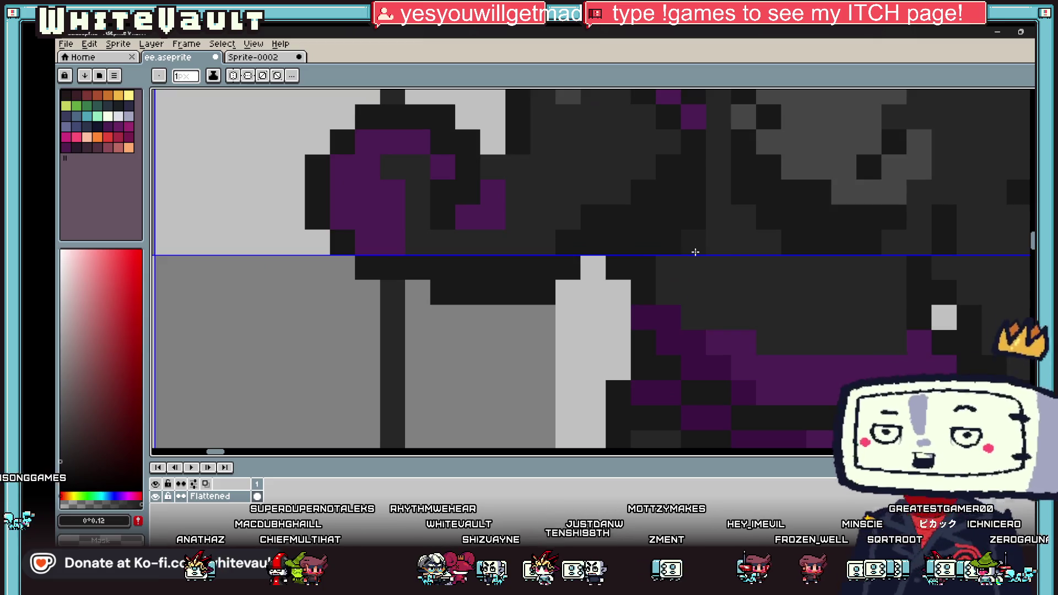
pyautogui.scroll(-3, 691, 313)
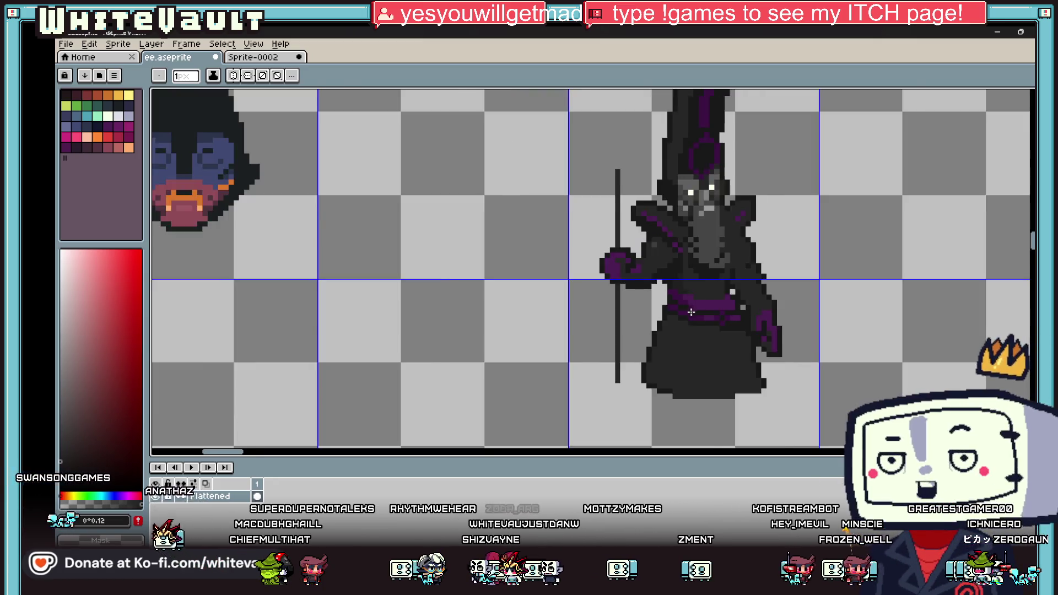
pyautogui.scroll(1, 691, 312)
pyautogui.scroll(1, 708, 353)
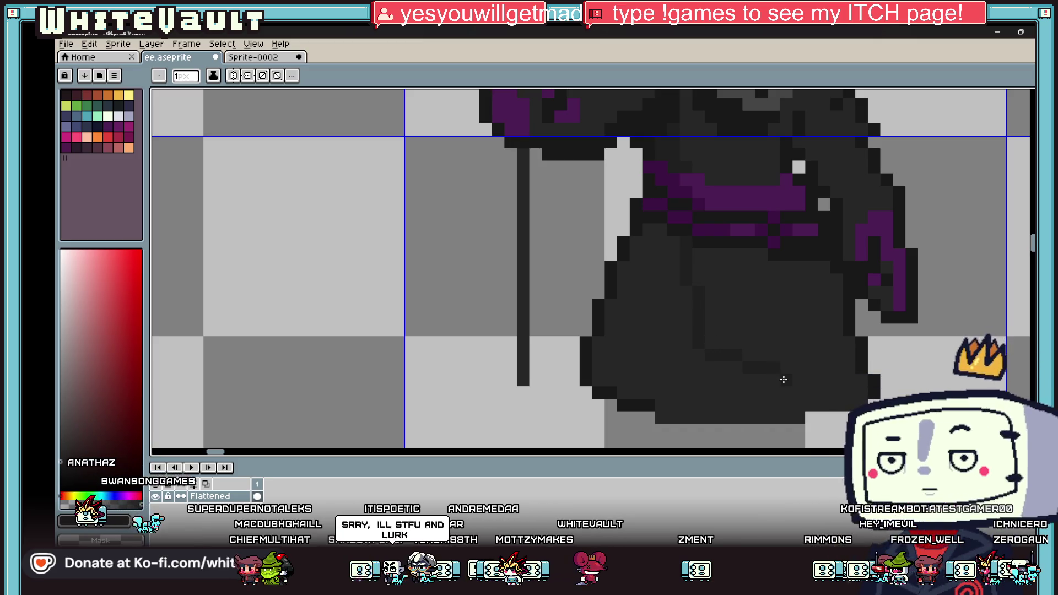
pyautogui.press('alt')
pyautogui.scroll(-1, 669, 331)
pyautogui.scroll(-2, 683, 279)
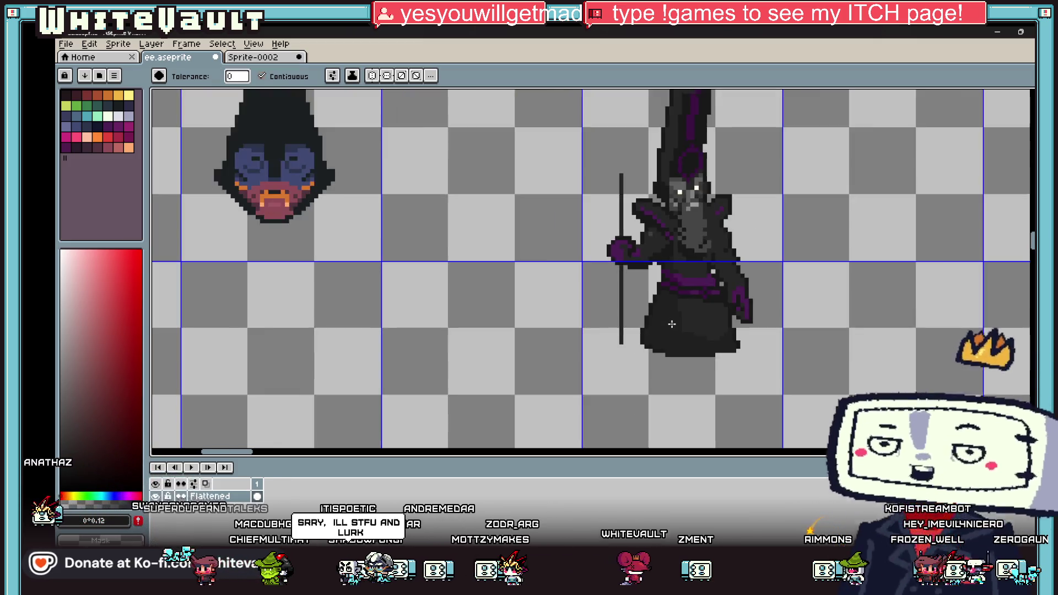
pyautogui.scroll(-1, 683, 313)
pyautogui.scroll(4, 667, 292)
pyautogui.scroll(-4, 695, 302)
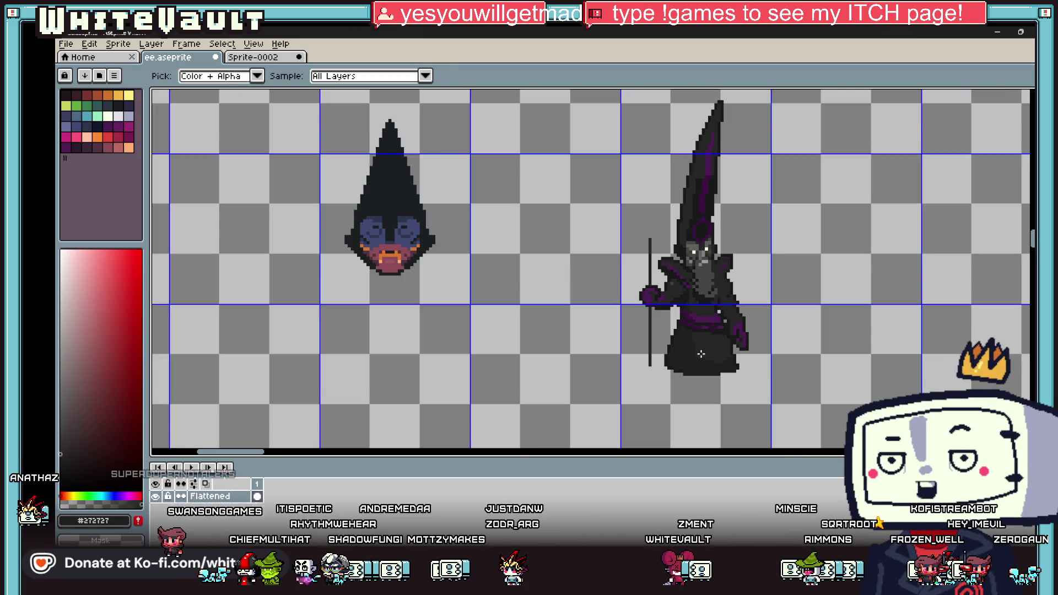
pyautogui.scroll(4, 688, 293)
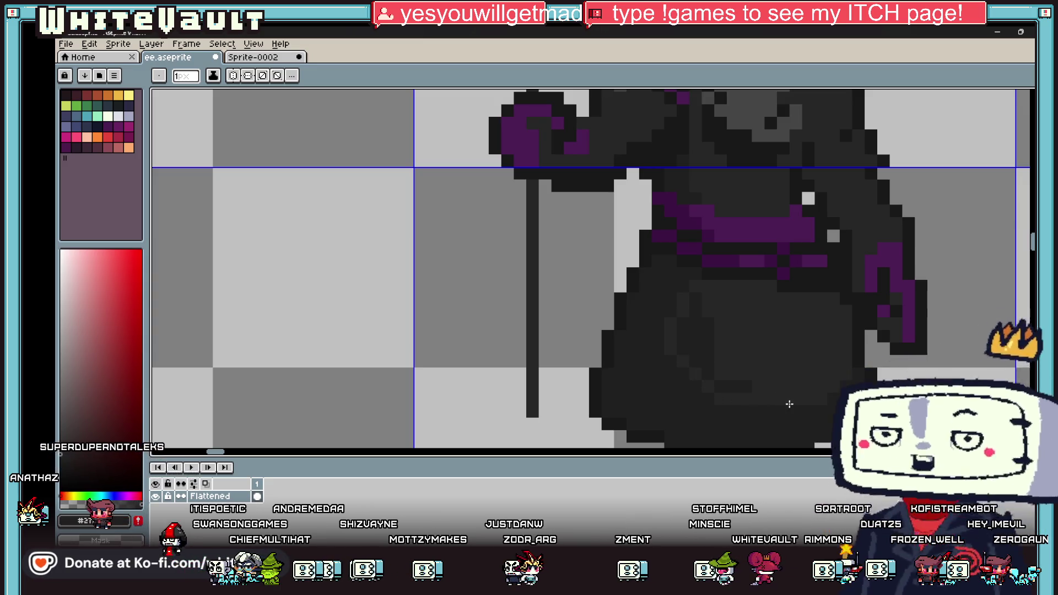
# Sample a colour from the lower robe and return to the 1px Pencil
pyautogui.press('g')
pyautogui.scroll(-4, 731, 322)
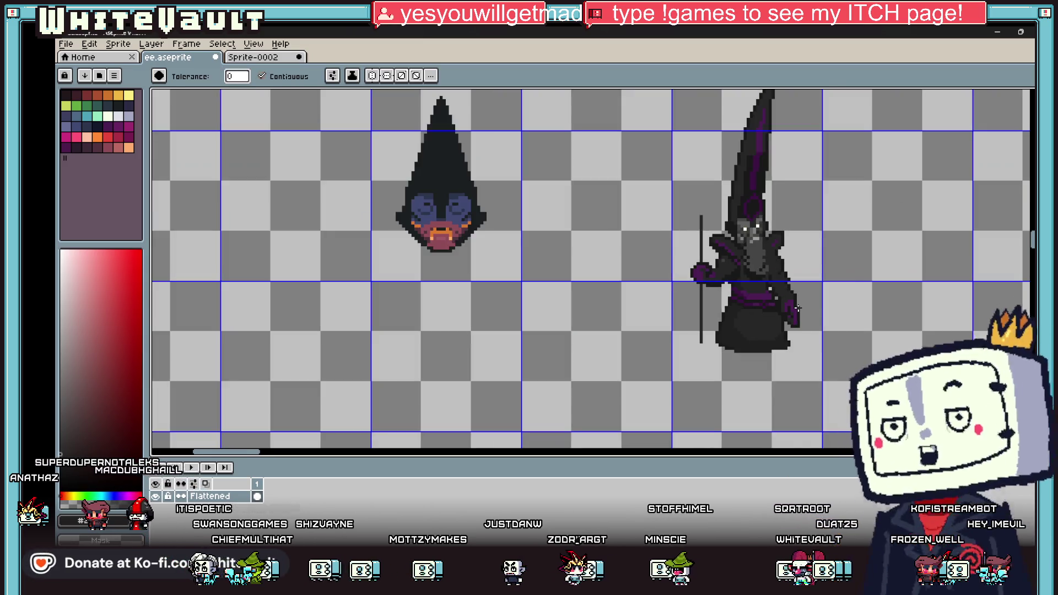
pyautogui.scroll(4, 781, 309)
pyautogui.press('alt')
pyautogui.keyDown('alt'); pyautogui.click(789, 417); pyautogui.keyUp('alt')
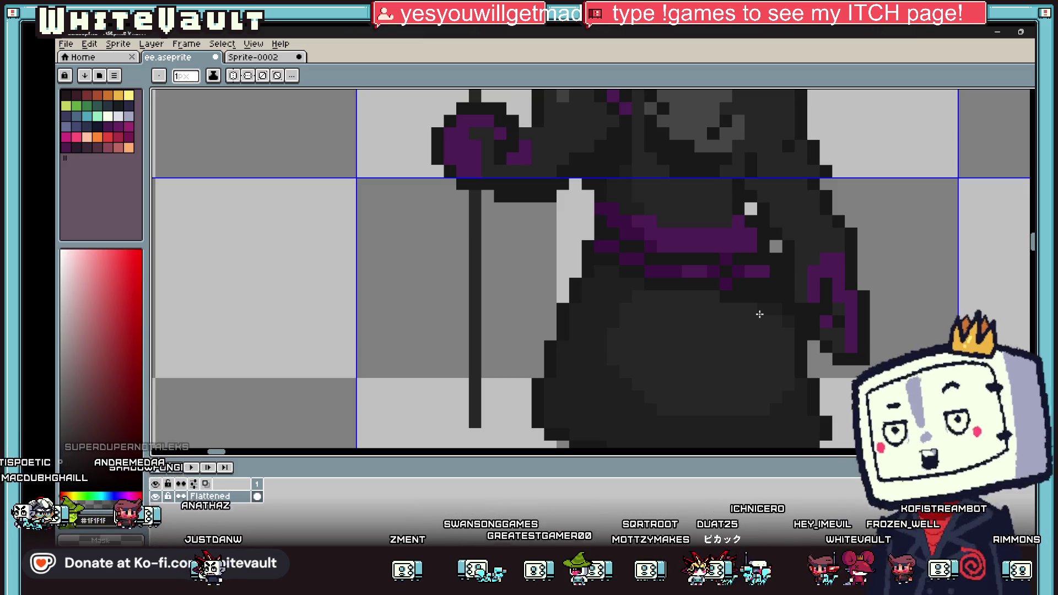
pyautogui.press('i')
pyautogui.scroll(-4, 759, 314)
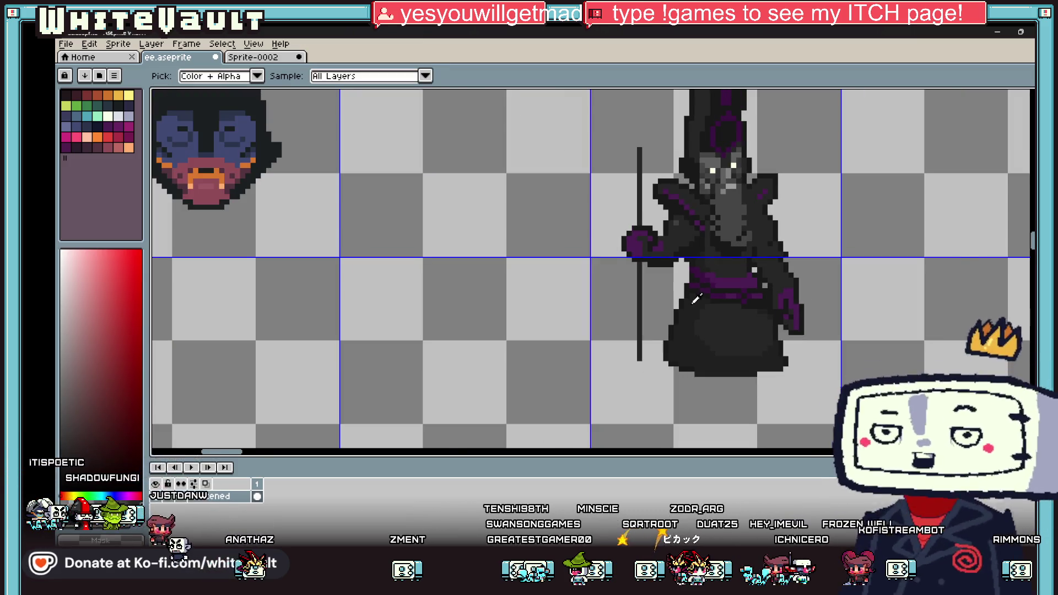
pyautogui.scroll(4, 695, 298)
pyautogui.press('b')
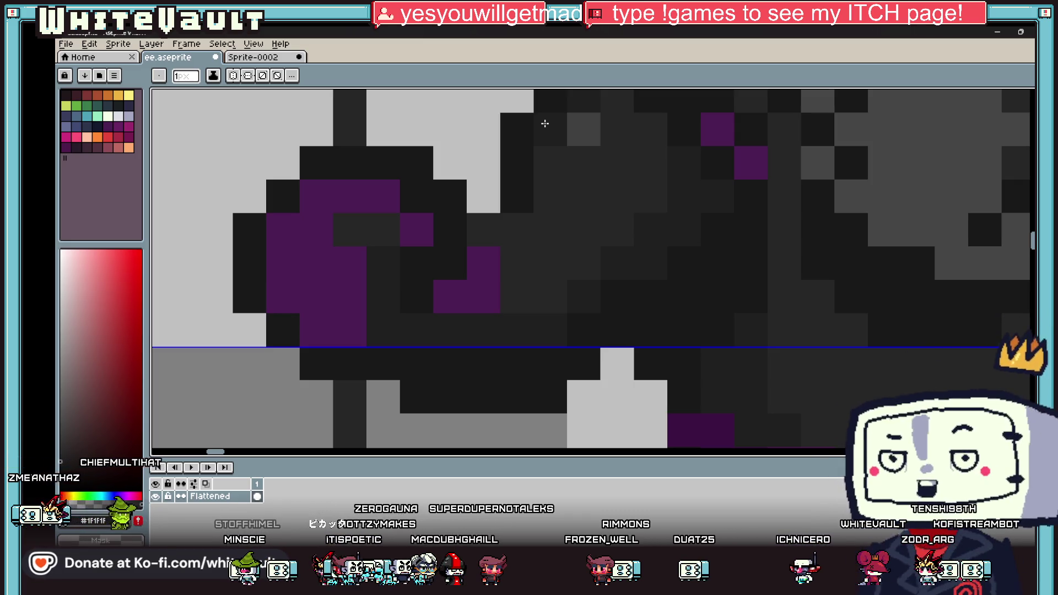
# Switch from the Paint Bucket to the 1px Pencil and zoom into the wizard's face and torso
pyautogui.scroll(-5, 545, 124)
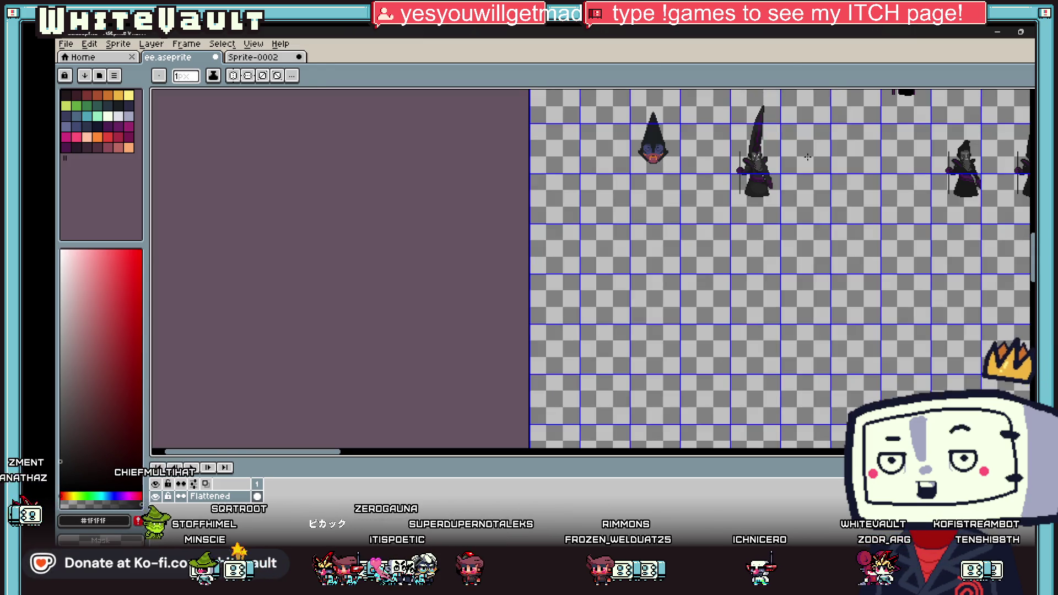
pyautogui.scroll(3, 715, 206)
pyautogui.scroll(1, 597, 222)
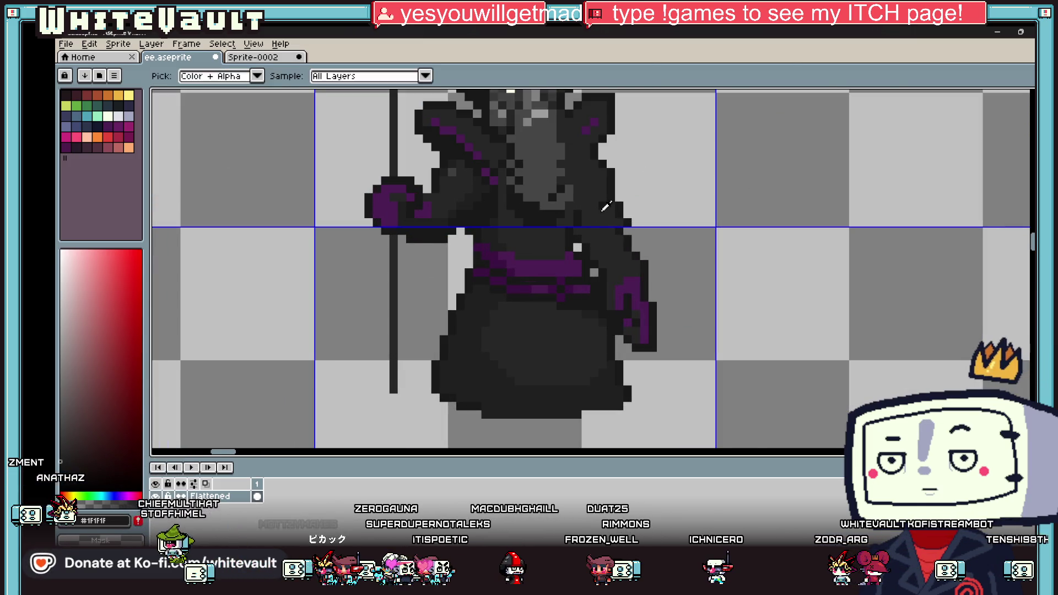
pyautogui.scroll(3, 611, 207)
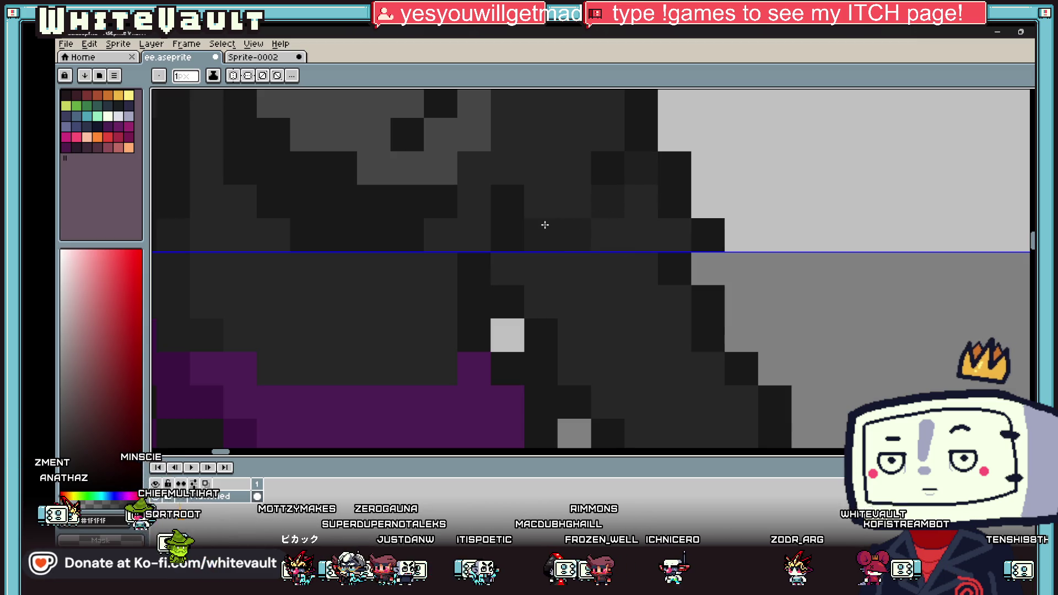
pyautogui.scroll(-2, 592, 262)
pyautogui.scroll(3, 591, 266)
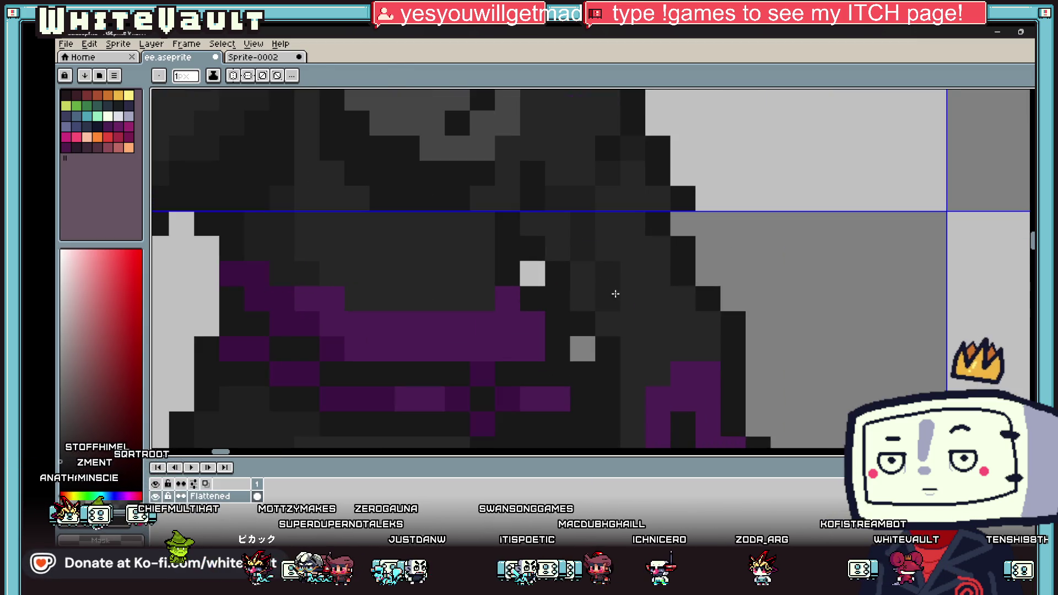
pyautogui.press('g')
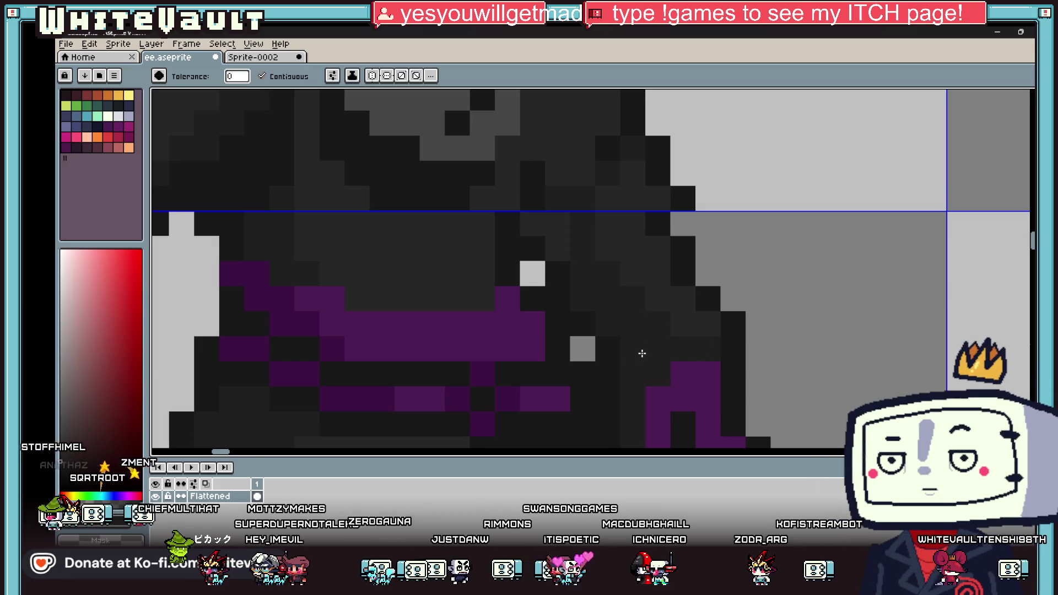
pyautogui.scroll(-4, 628, 325)
pyautogui.scroll(2, 630, 318)
pyautogui.press('b')
pyautogui.scroll(2, 629, 319)
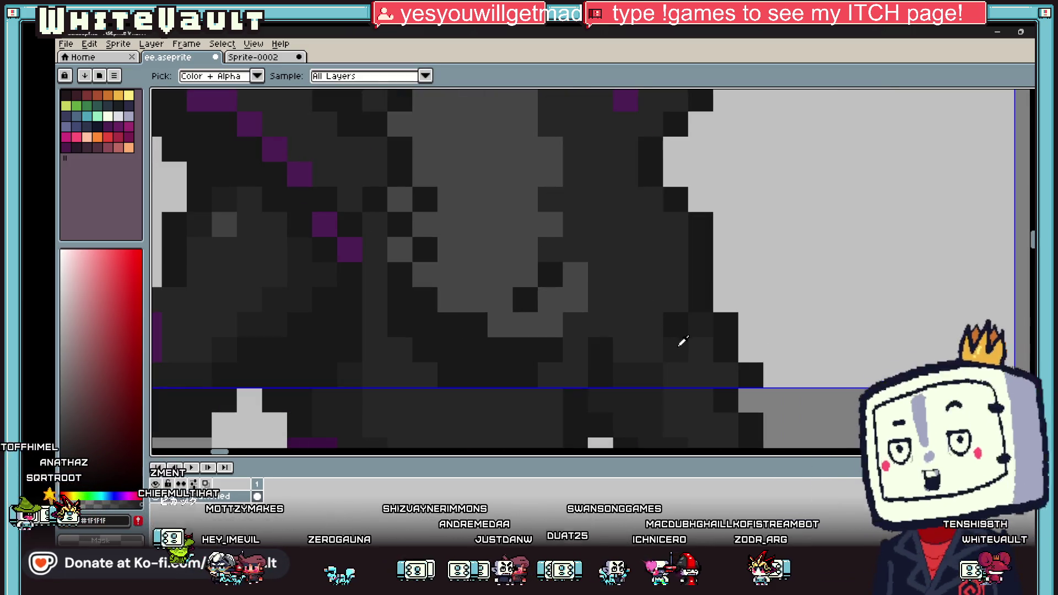
pyautogui.scroll(-3, 615, 163)
pyautogui.scroll(2, 615, 163)
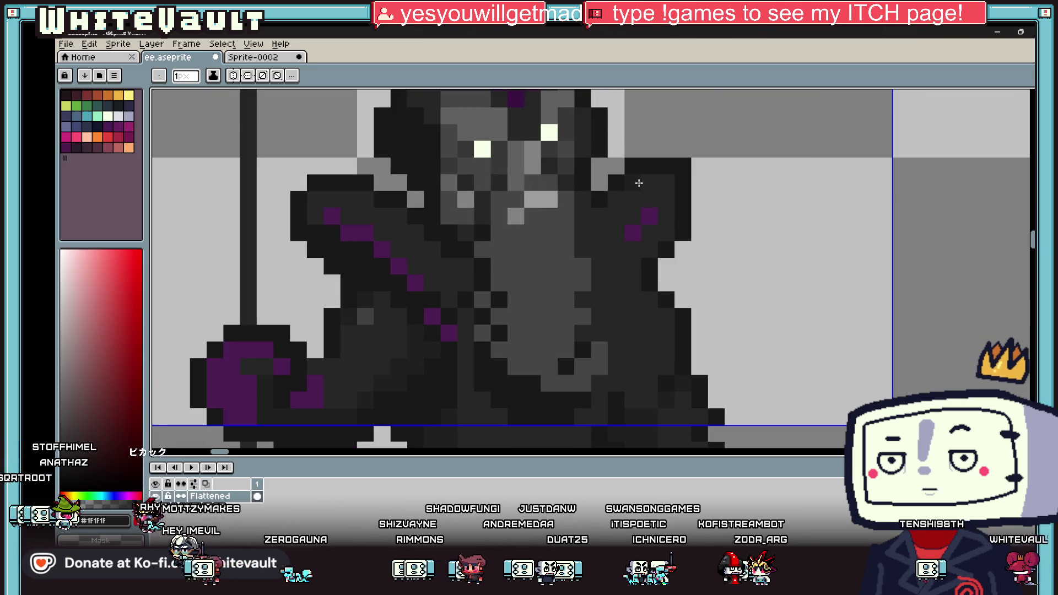
pyautogui.scroll(-3, 649, 244)
pyautogui.scroll(2, 649, 245)
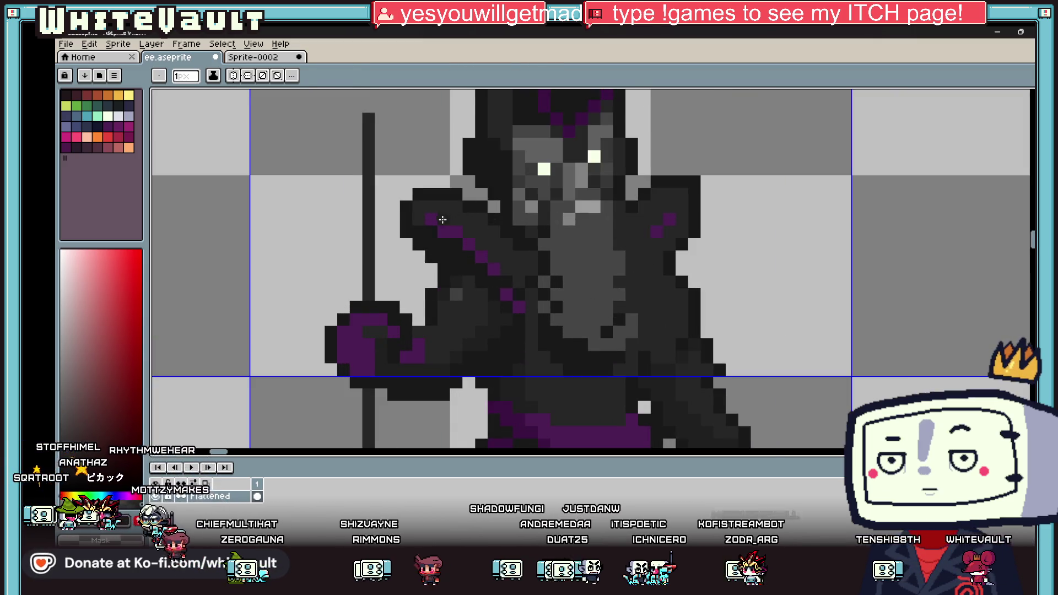
pyautogui.scroll(1, 454, 222)
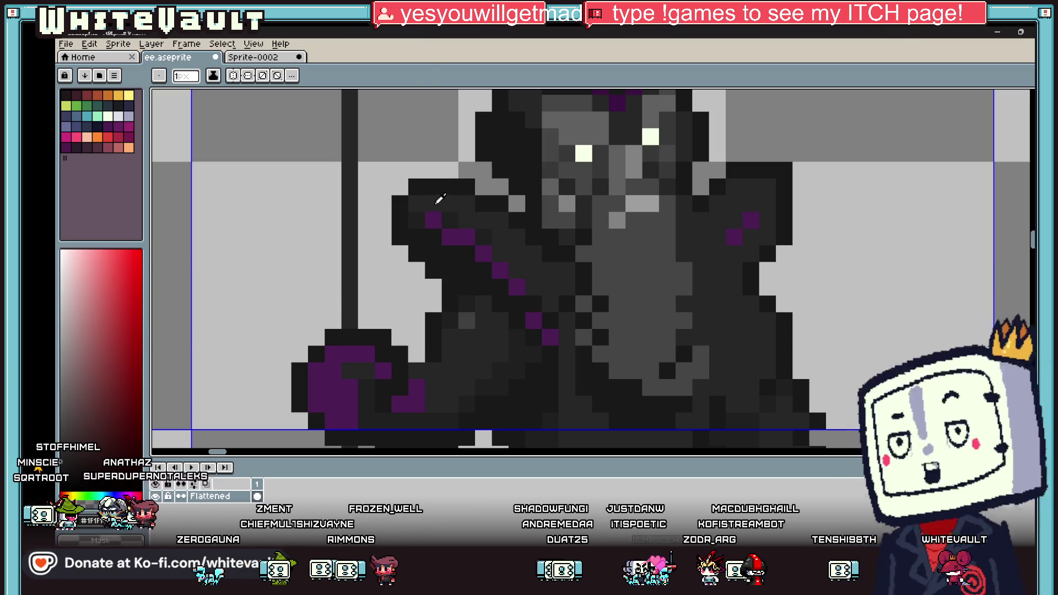
# Paint the left shoulder outline beside the staff in #181818
pyautogui.keyDown('alt'); pyautogui.click(499, 193); pyautogui.keyUp('alt')
pyautogui.moveTo(500, 187)
pyautogui.mouseDown()
pyautogui.moveTo(440, 170)
pyautogui.moveTo(466, 170)
pyautogui.moveTo(401, 188)
pyautogui.mouseUp()
pyautogui.keyDown('alt'); pyautogui.click(437, 183); pyautogui.keyUp('alt')
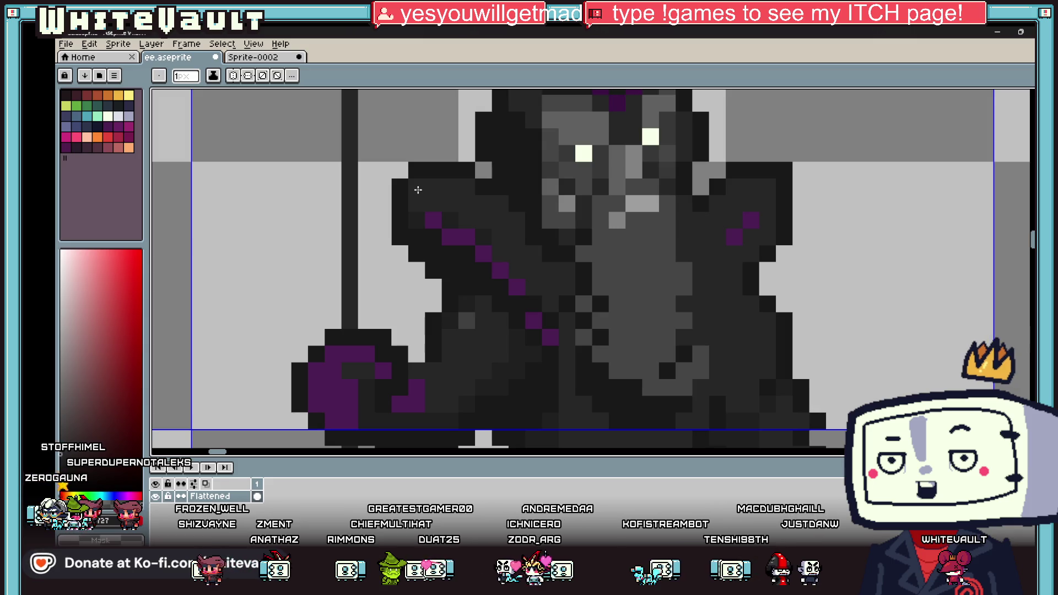
pyautogui.press('alt')
pyautogui.scroll(-2, 430, 202)
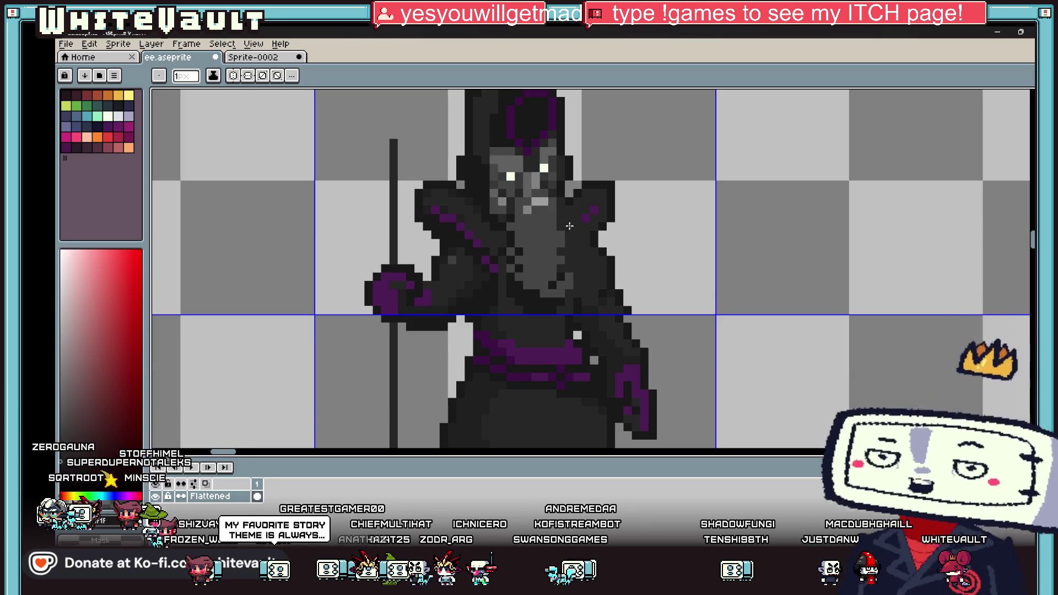
pyautogui.scroll(-1, 563, 226)
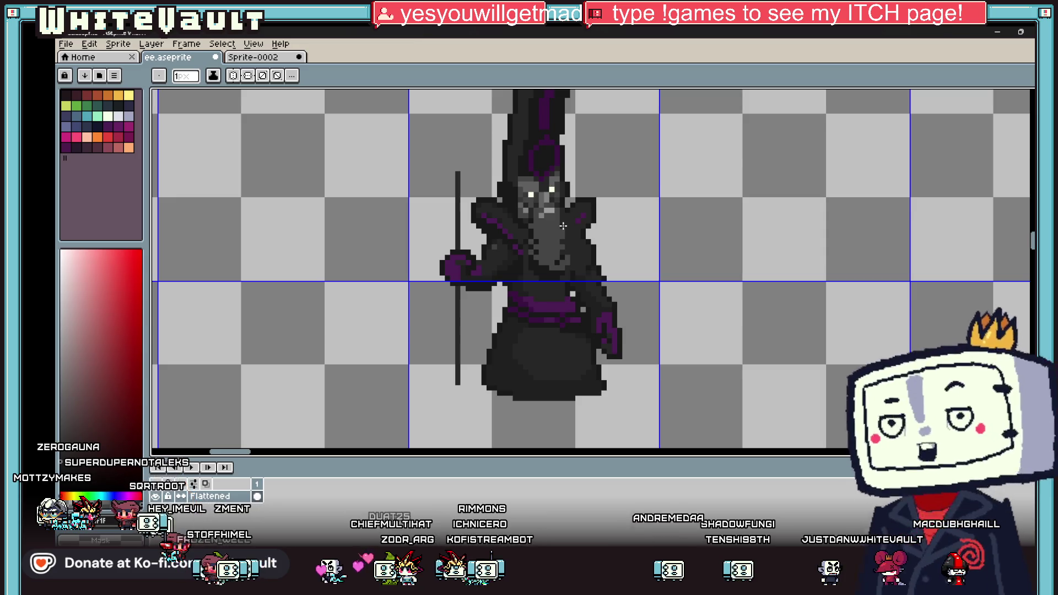
pyautogui.press('i')
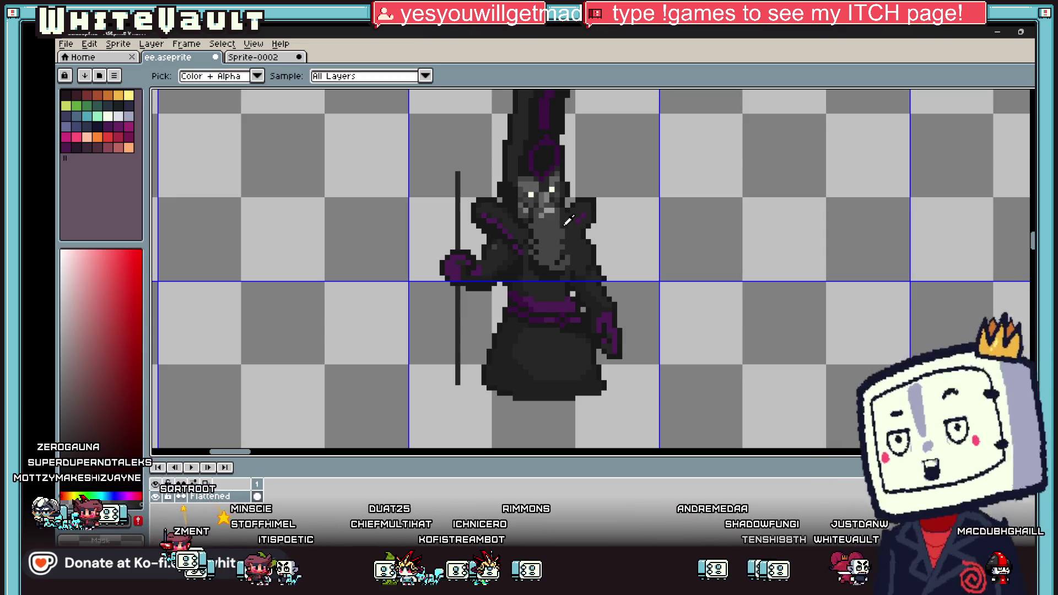
pyautogui.press('b')
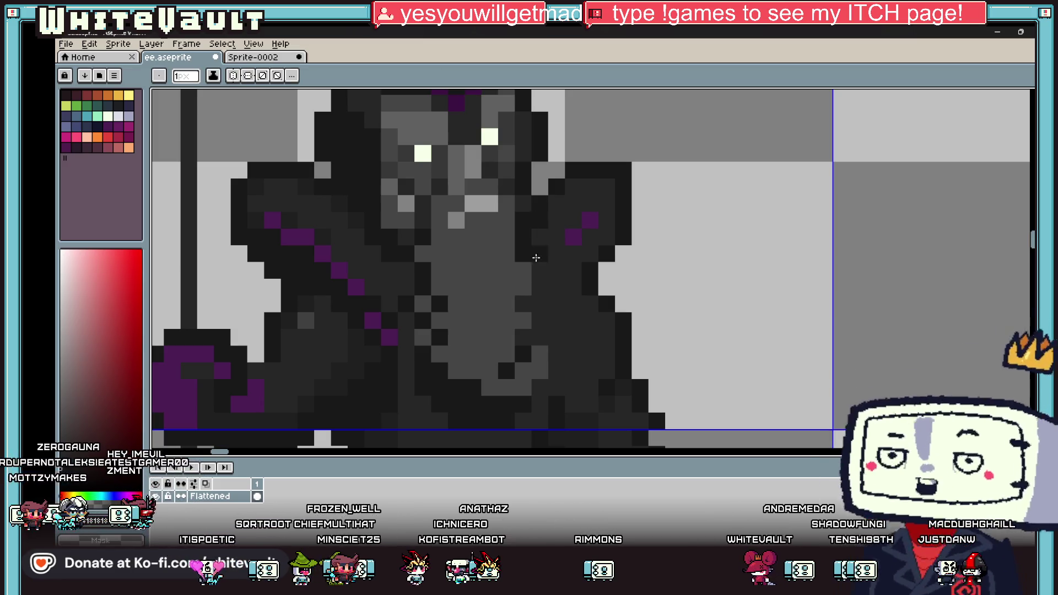
pyautogui.scroll(-3, 520, 340)
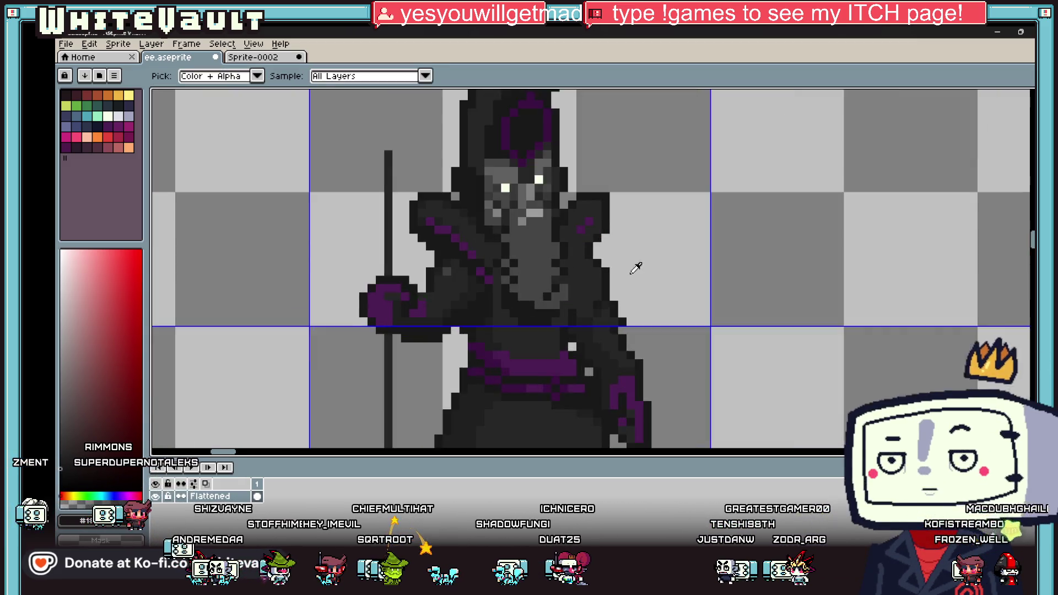
# Erase the stray dark pixels along the robe's right edge below the shoulder
pyautogui.scroll(4, 633, 267)
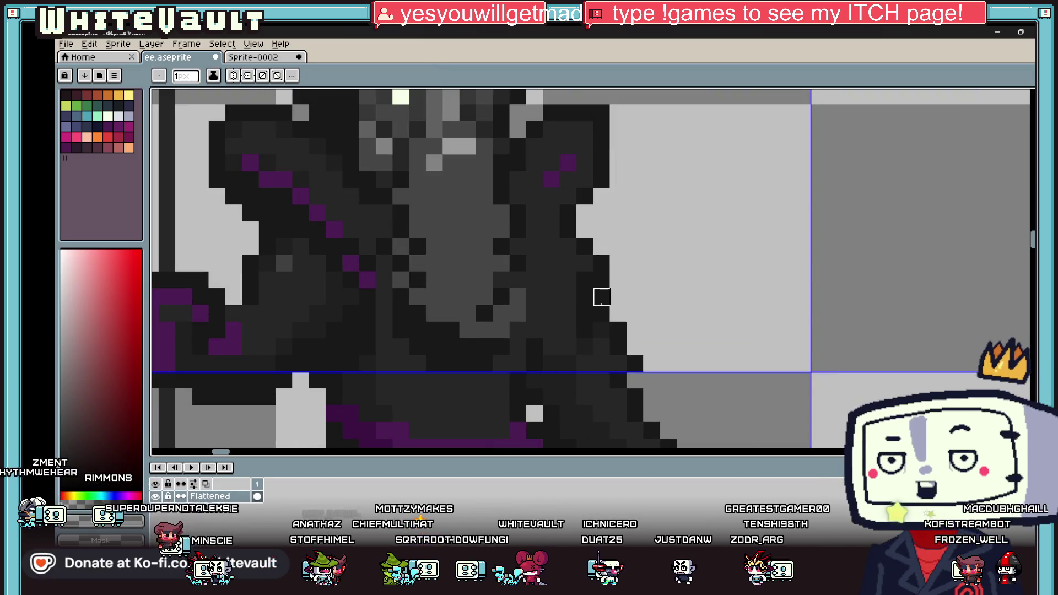
pyautogui.moveTo(601, 297); pyautogui.dragTo(601, 281)
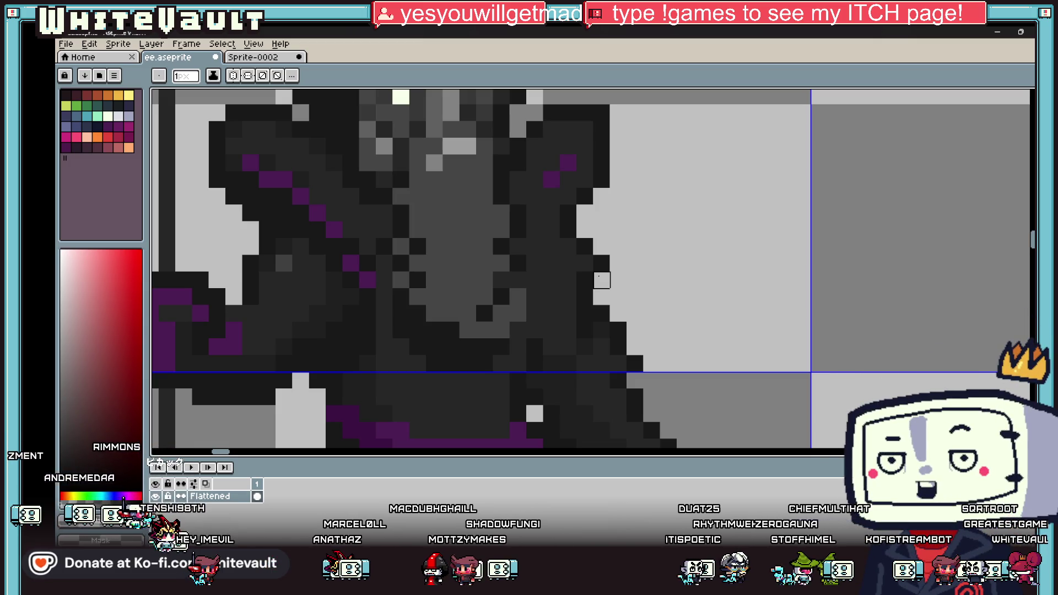
pyautogui.scroll(-4, 793, 254)
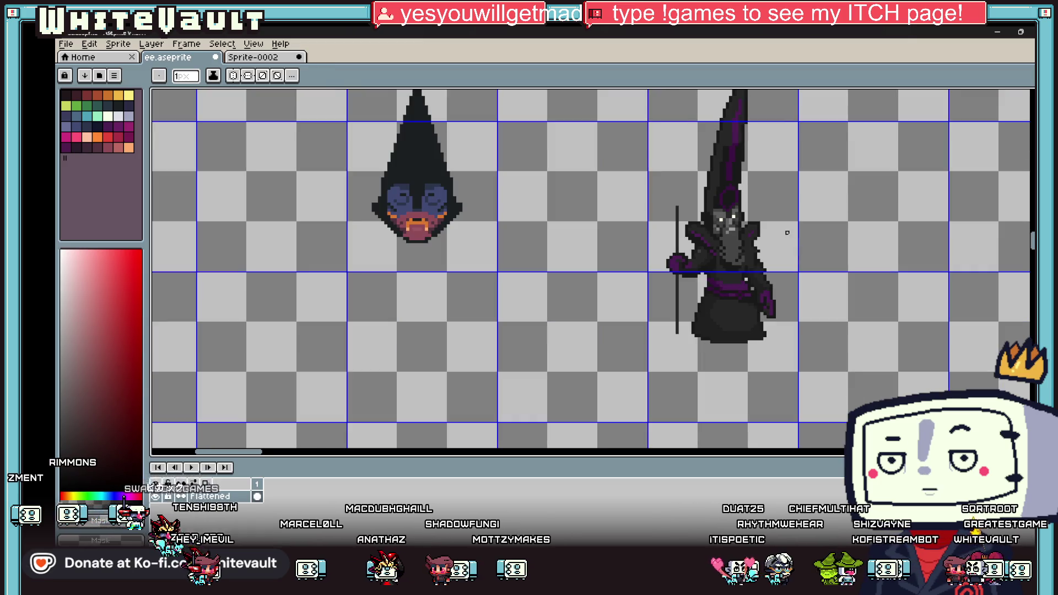
pyautogui.scroll(5, 775, 253)
pyautogui.scroll(3, 763, 272)
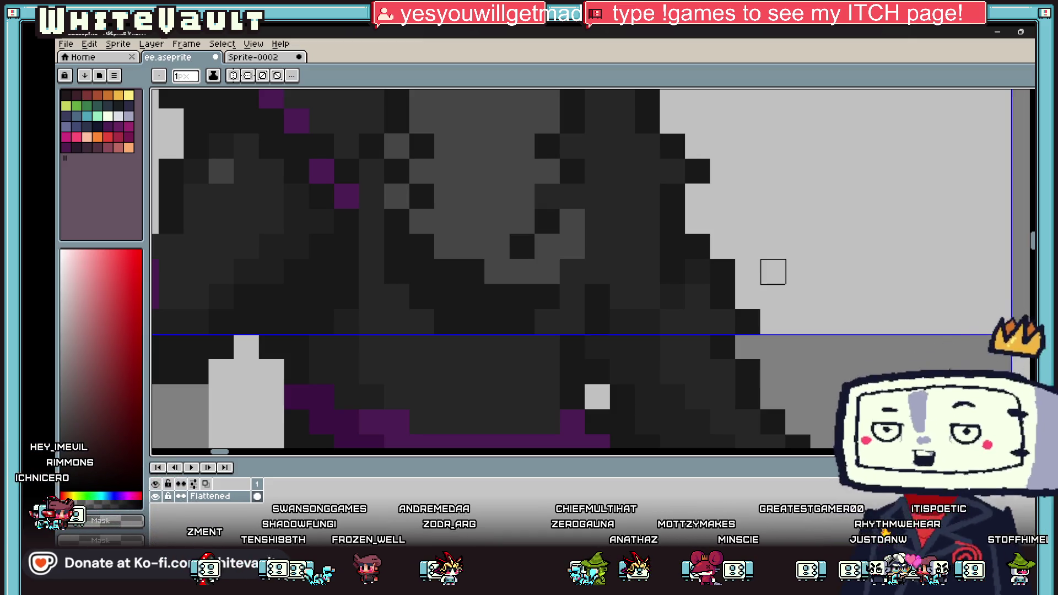
pyautogui.scroll(-4, 773, 271)
pyautogui.scroll(3, 810, 272)
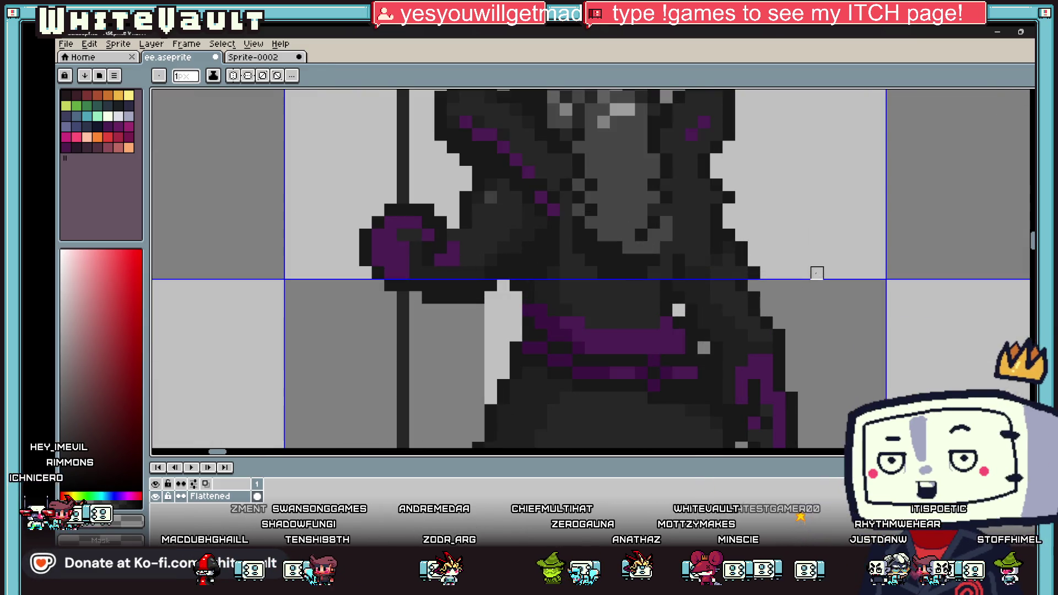
pyautogui.scroll(2, 817, 274)
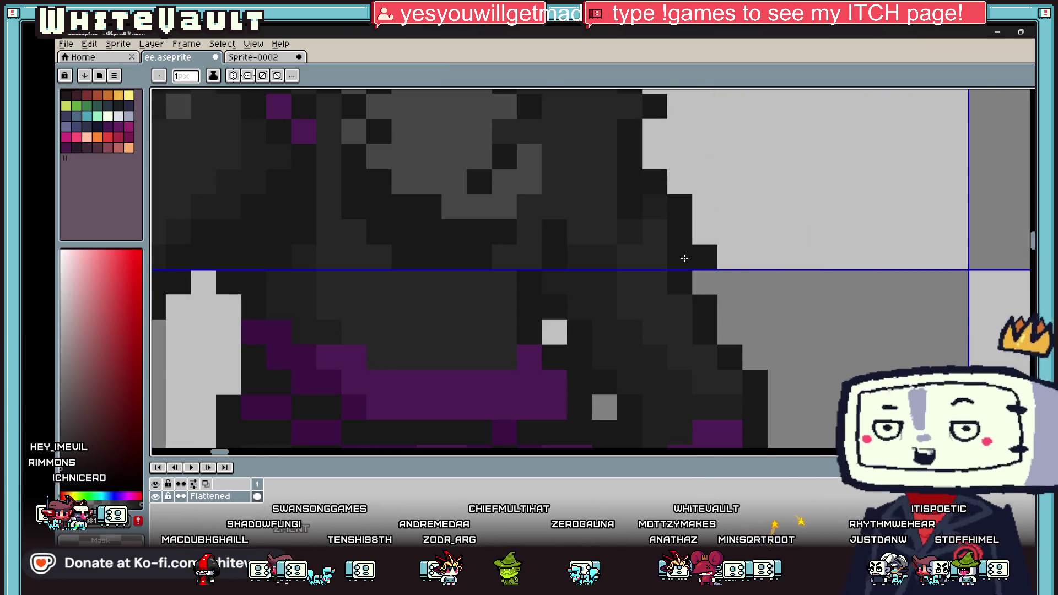
pyautogui.scroll(-3, 842, 293)
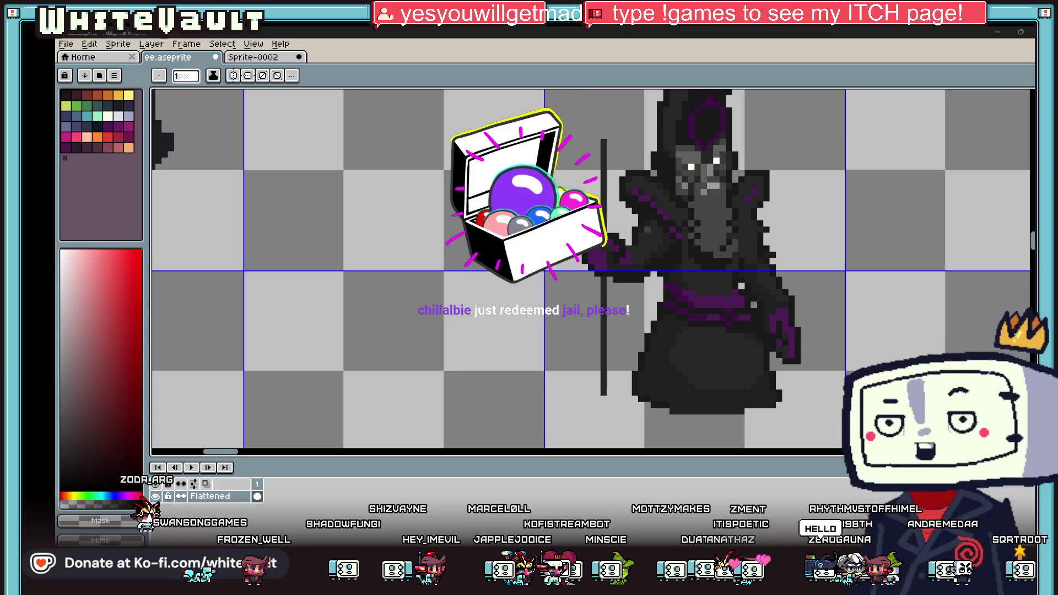
pyautogui.click(454, 565)
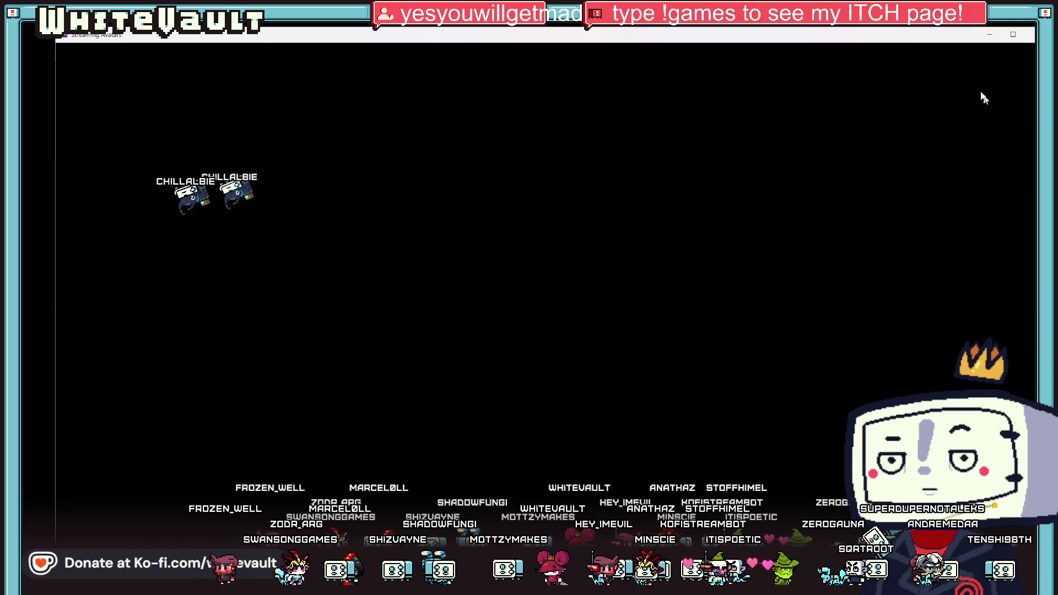
pyautogui.click(989, 34)
pyautogui.scroll(-3, 761, 261)
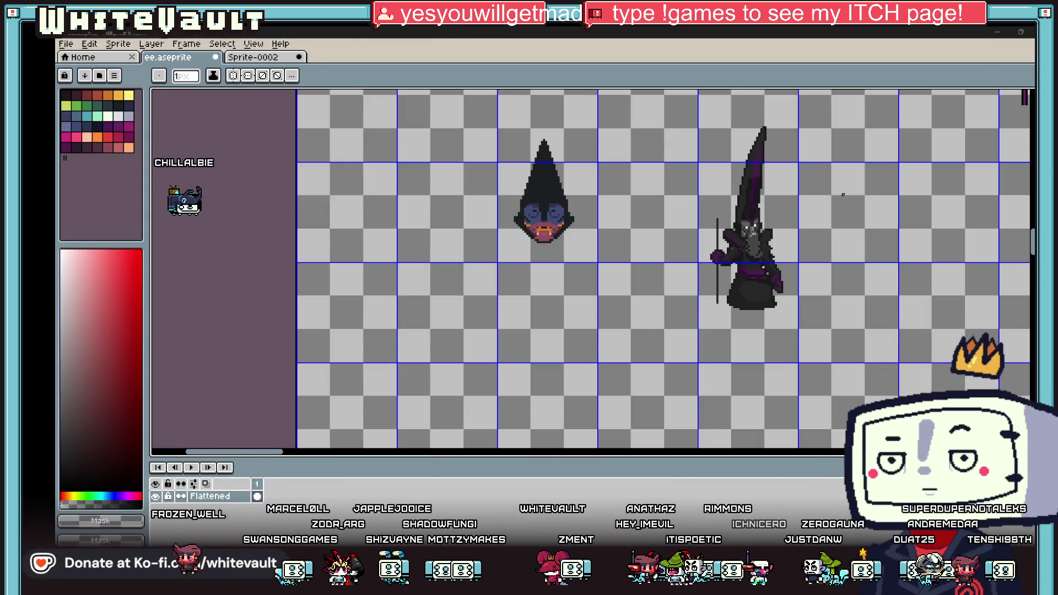
pyautogui.scroll(1, 847, 206)
pyautogui.scroll(1, 848, 206)
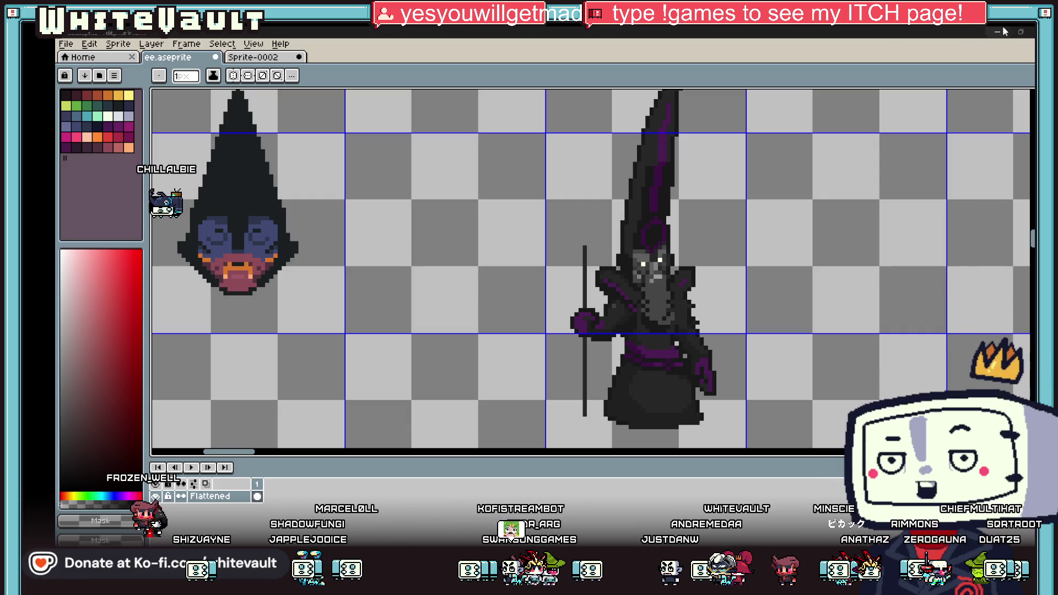
pyautogui.scroll(2, 806, 206)
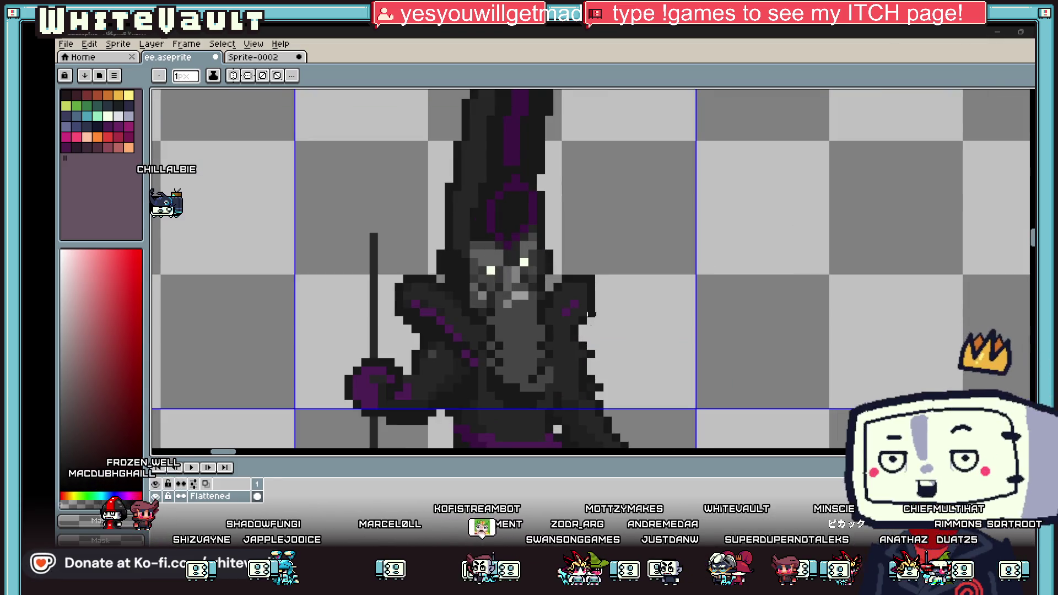
# Draw an axe with head nubs and a 4-pixel dark blob beside the wizard, then undo it
pyautogui.press('i')
pyautogui.press('b')
pyautogui.moveTo(774, 161); pyautogui.dragTo(774, 248)
pyautogui.click(766, 178)
pyautogui.moveTo(790, 185); pyautogui.dragTo(790, 194)
pyautogui.press('+')
pyautogui.press('+')
pyautogui.press('+')
pyautogui.moveTo(788, 344); pyautogui.dragTo(810, 299)
pyautogui.hotkey('ctrl', 'z')
pyautogui.hotkey('ctrl', 'z')
pyautogui.hotkey('ctrl', 'z')
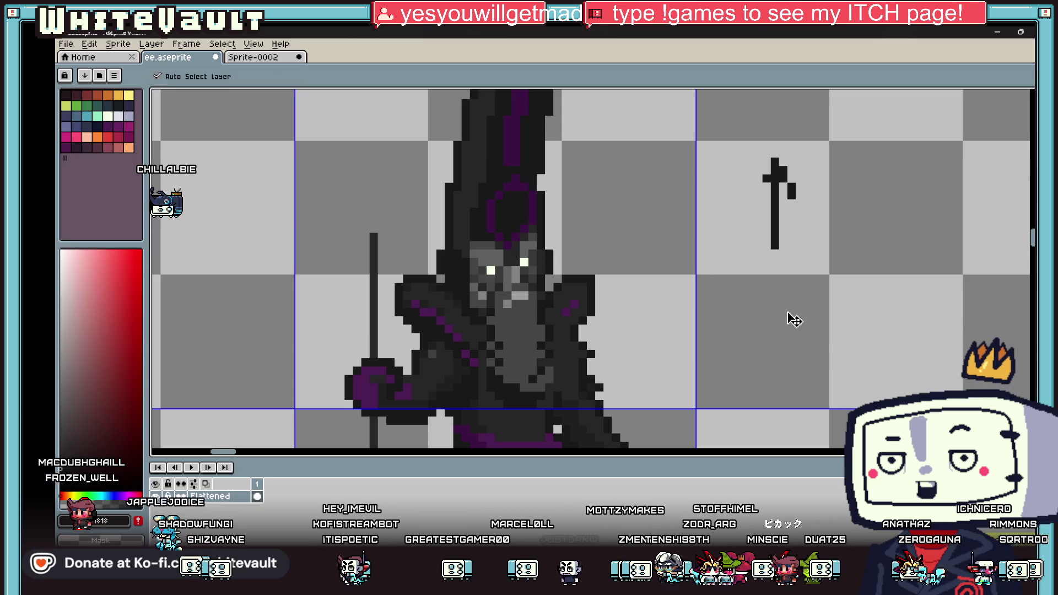
# Paint a tall dark body shape to the right of the wizard
pyautogui.moveTo(762, 344); pyautogui.dragTo(768, 277)
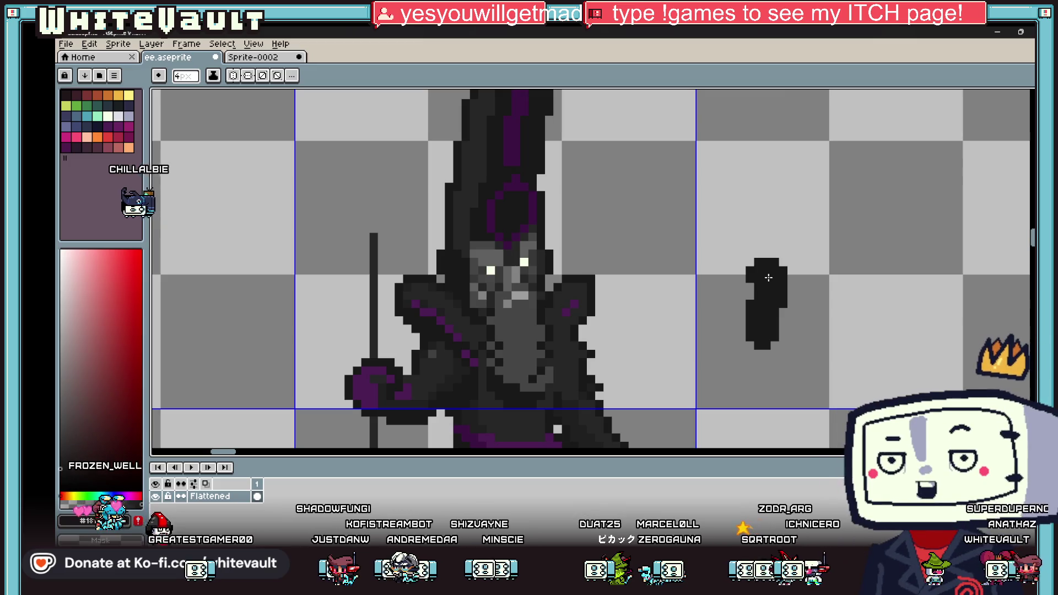
pyautogui.scroll(-3, 788, 157)
pyautogui.press('v')
pyautogui.press('b')
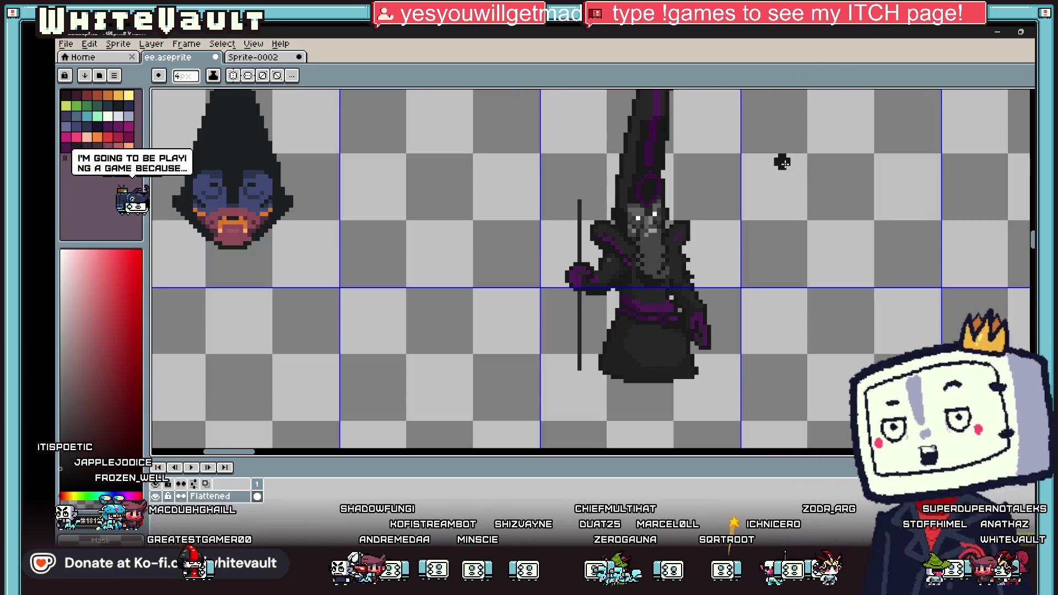
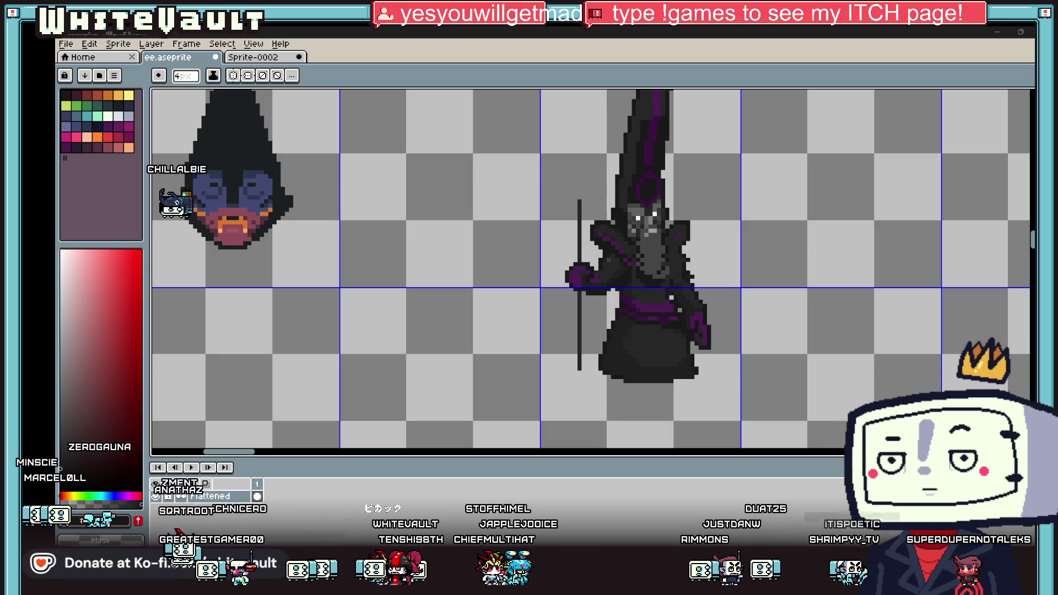
# Switch from the Aseprite wizard sprite to the Streaming Avatars window
pyautogui.hotkey('alt', 'Tab')
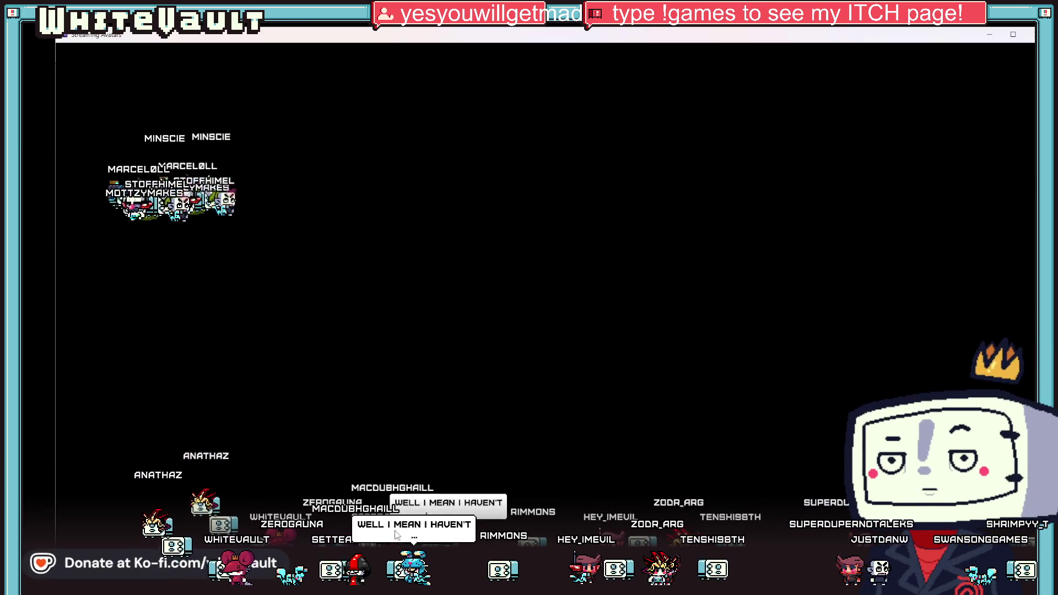
# Drag the bottom-left and bottom-row avatars, including the streamer's own, into the top-left cluster
pyautogui.moveTo(395, 535); pyautogui.dragTo(207, 276)
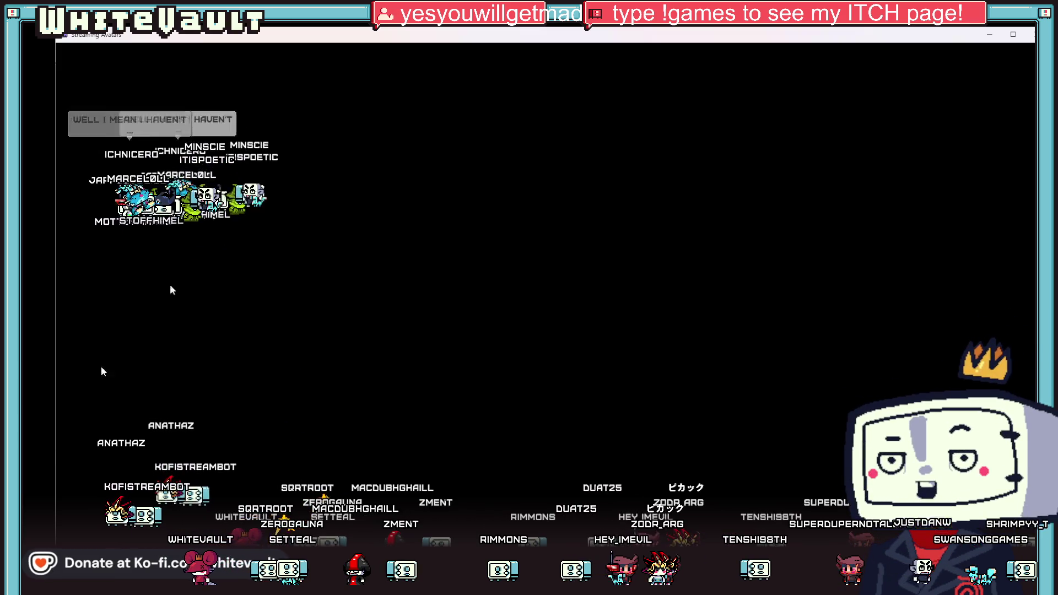
pyautogui.moveTo(132, 513); pyautogui.dragTo(182, 94)
pyautogui.moveTo(132, 468); pyautogui.dragTo(187, 168)
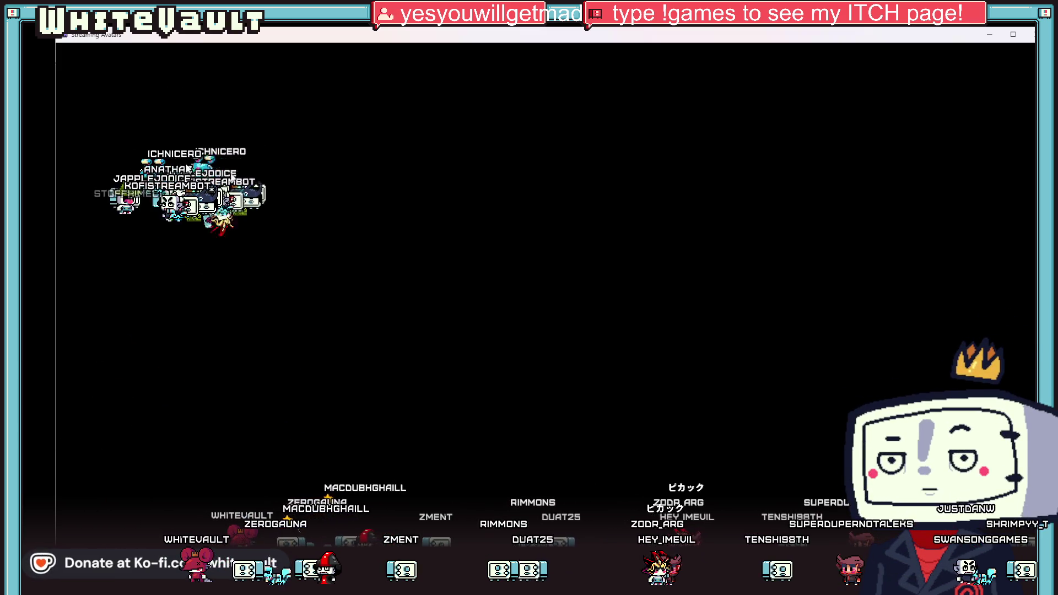
pyautogui.moveTo(242, 557); pyautogui.dragTo(166, 160)
pyautogui.moveTo(287, 564); pyautogui.dragTo(193, 198)
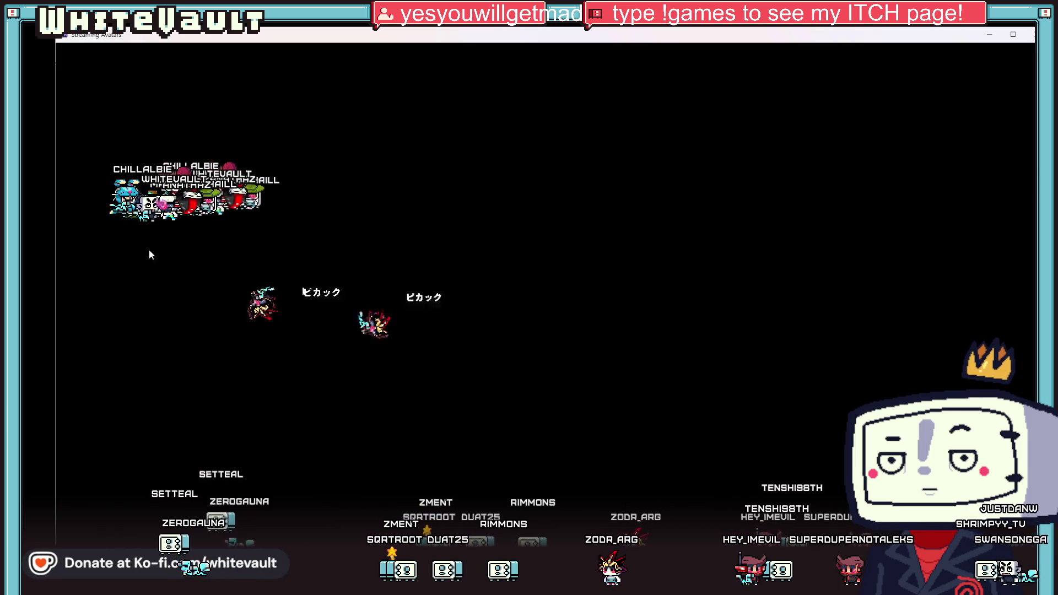
pyautogui.moveTo(394, 567); pyautogui.dragTo(166, 166)
pyautogui.moveTo(146, 499); pyautogui.dragTo(165, 137)
pyautogui.moveTo(179, 504)
pyautogui.mouseDown()
pyautogui.moveTo(217, 254)
pyautogui.moveTo(188, 181)
pyautogui.mouseUp()
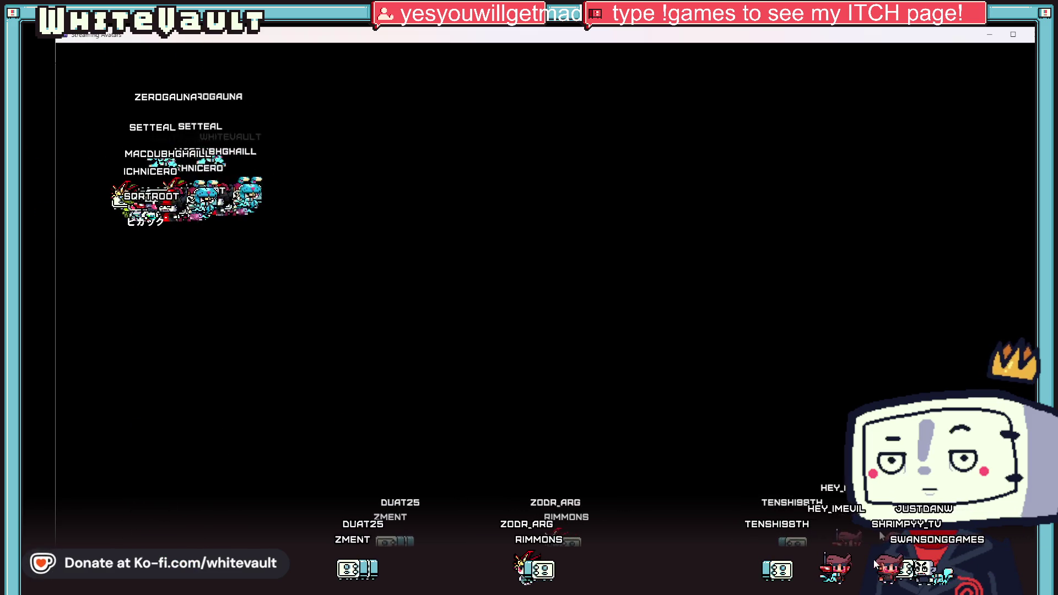
# Carry the bottom-right avatars across into the top-left pile
pyautogui.moveTo(875, 563); pyautogui.dragTo(220, 176)
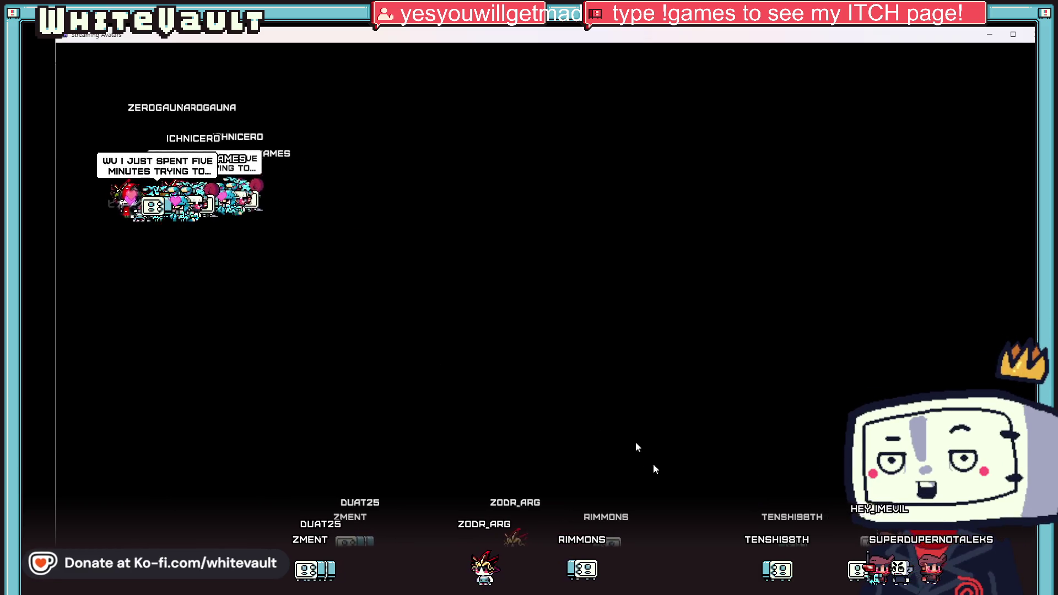
pyautogui.moveTo(931, 568)
pyautogui.mouseDown()
pyautogui.moveTo(517, 280)
pyautogui.moveTo(182, 199)
pyautogui.mouseUp()
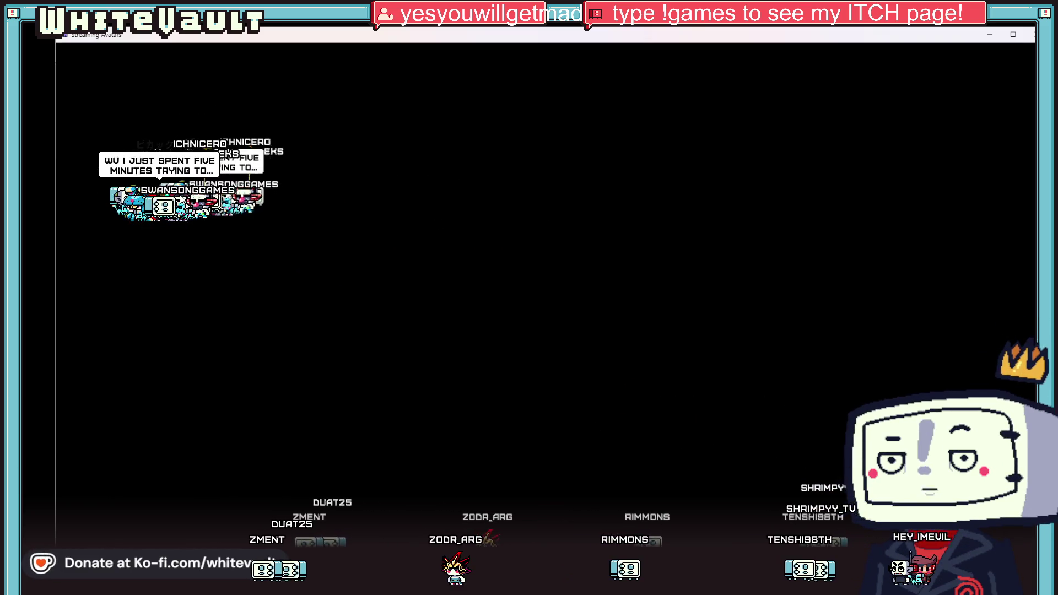
pyautogui.moveTo(915, 570)
pyautogui.mouseDown()
pyautogui.moveTo(392, 200)
pyautogui.moveTo(182, 190)
pyautogui.mouseUp()
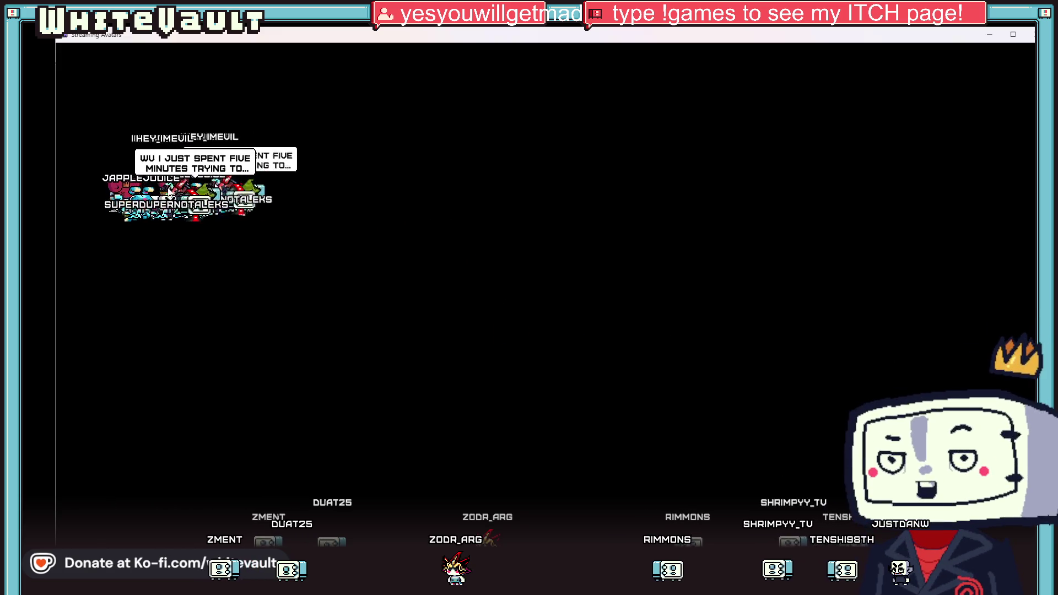
pyautogui.moveTo(893, 568); pyautogui.dragTo(198, 188)
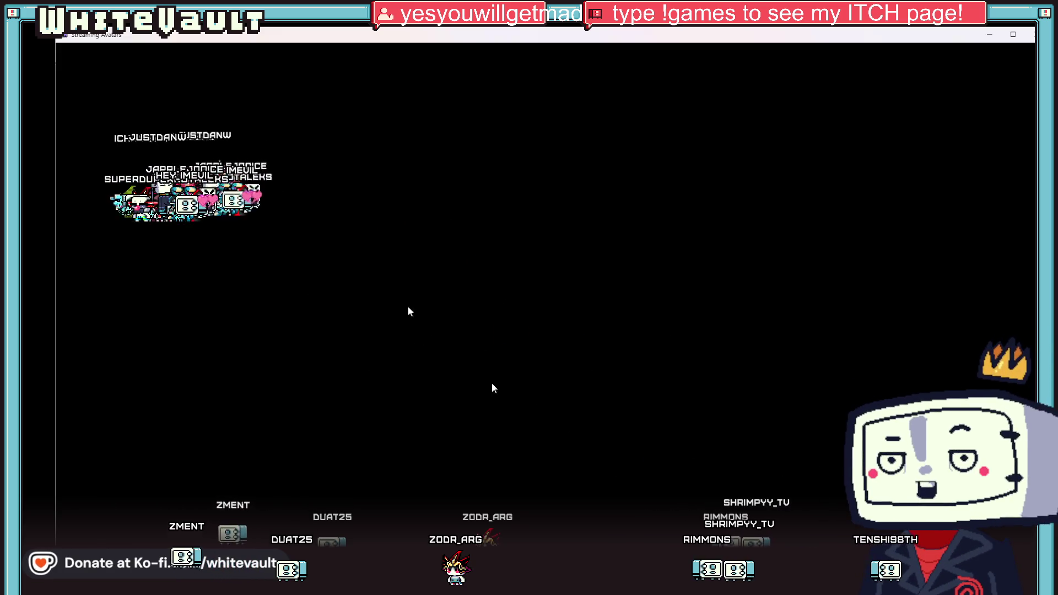
pyautogui.moveTo(883, 567); pyautogui.dragTo(182, 188)
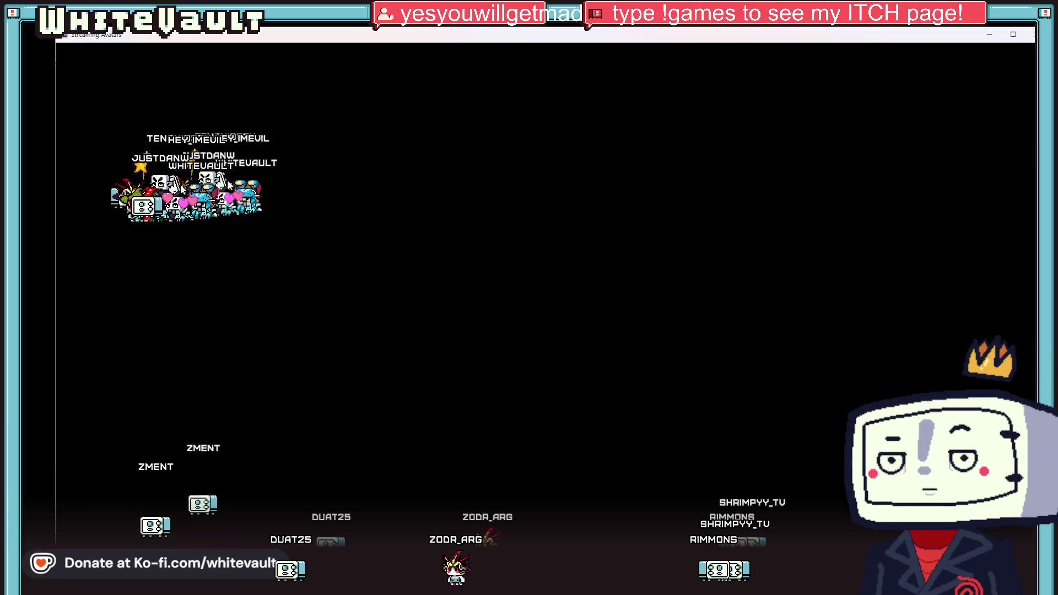
# Gather the last bottom-row avatars into the pile and minimise the Streaming Avatars window
pyautogui.moveTo(155, 526); pyautogui.dragTo(165, 198)
pyautogui.moveTo(258, 562); pyautogui.dragTo(182, 165)
pyautogui.moveTo(456, 567); pyautogui.dragTo(188, 165)
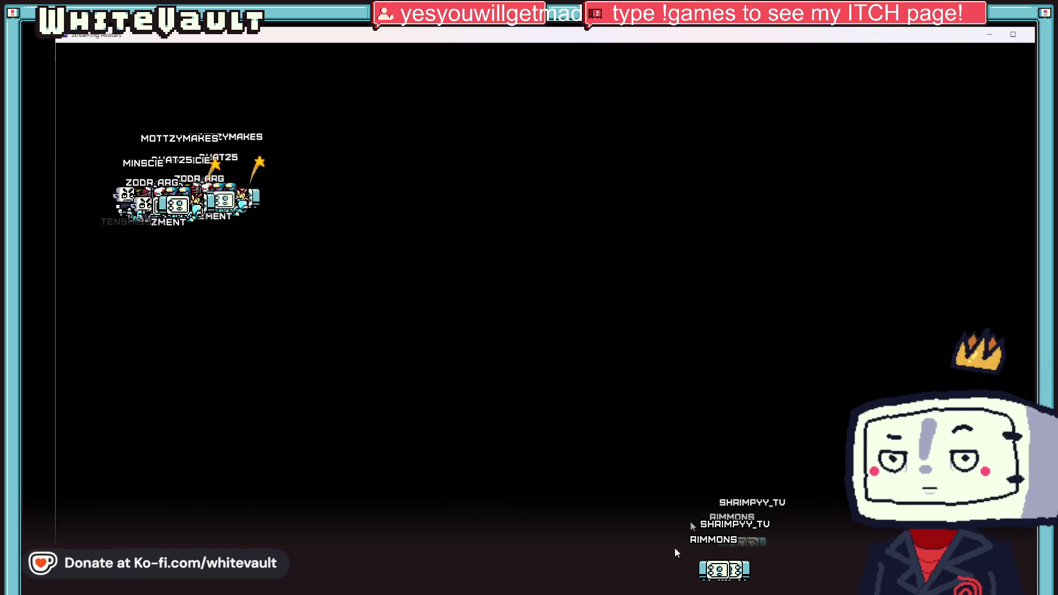
pyautogui.moveTo(733, 570); pyautogui.dragTo(231, 165)
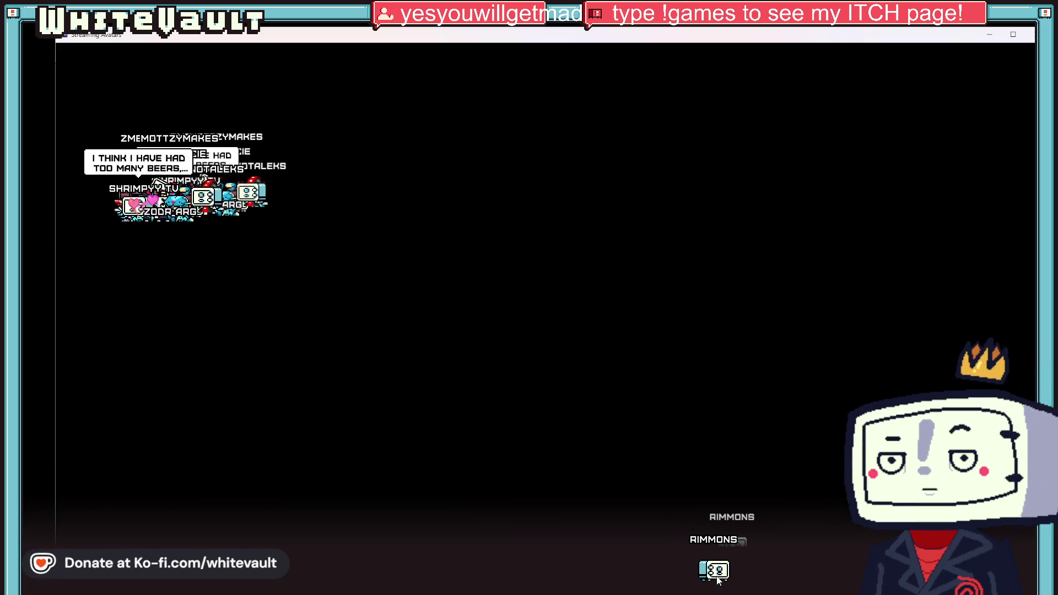
pyautogui.moveTo(716, 571); pyautogui.dragTo(182, 165)
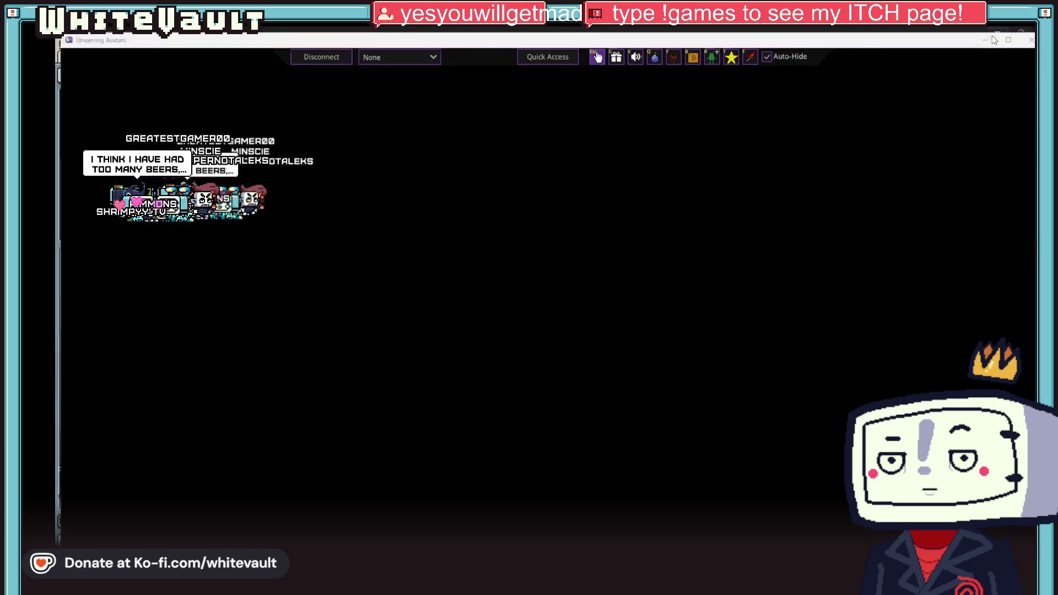
pyautogui.click(986, 40)
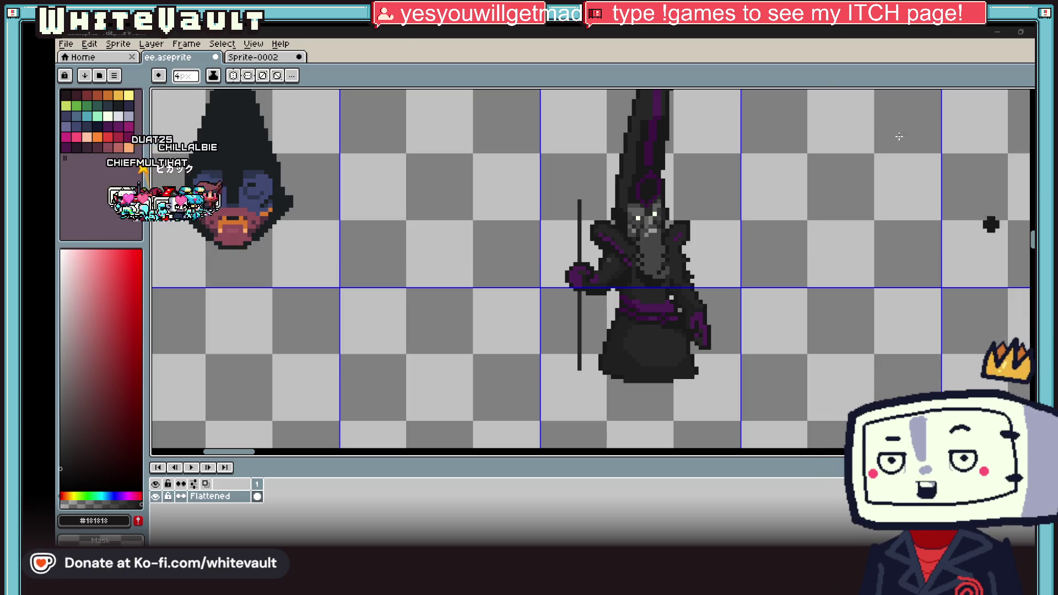
pyautogui.click(115, 76)
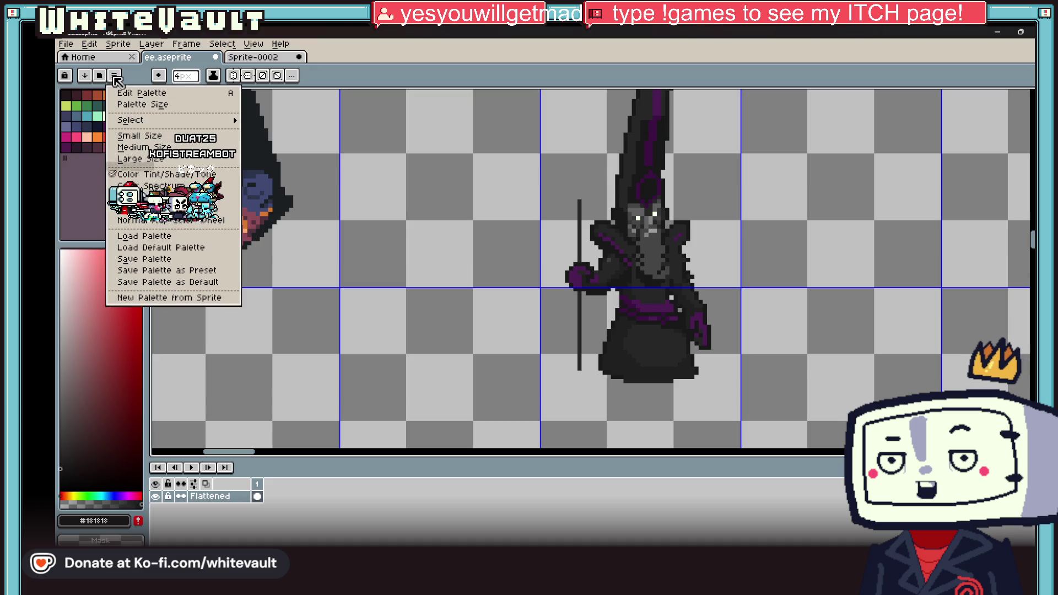
pyautogui.click(193, 236)
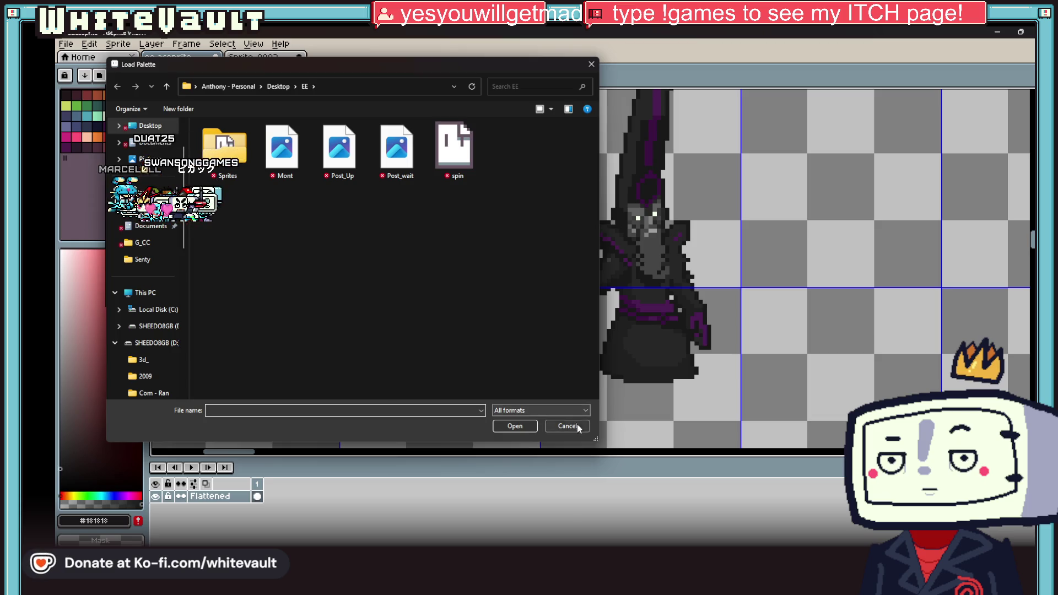
pyautogui.press('Escape')
pyautogui.click(115, 76)
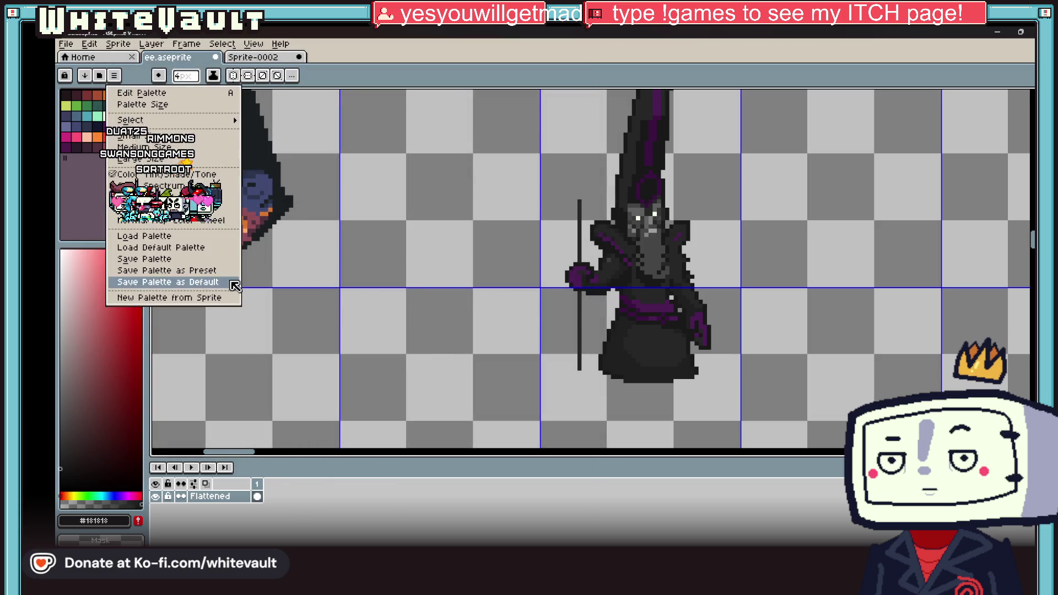
pyautogui.click(165, 236)
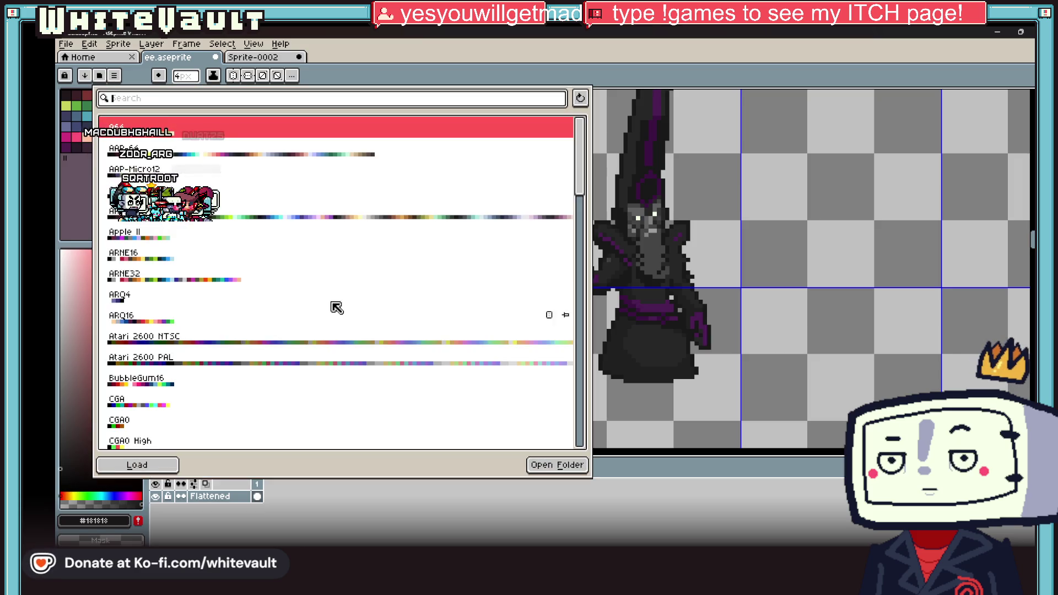
pyautogui.scroll(-5, 330, 305)
pyautogui.scroll(-6, 381, 359)
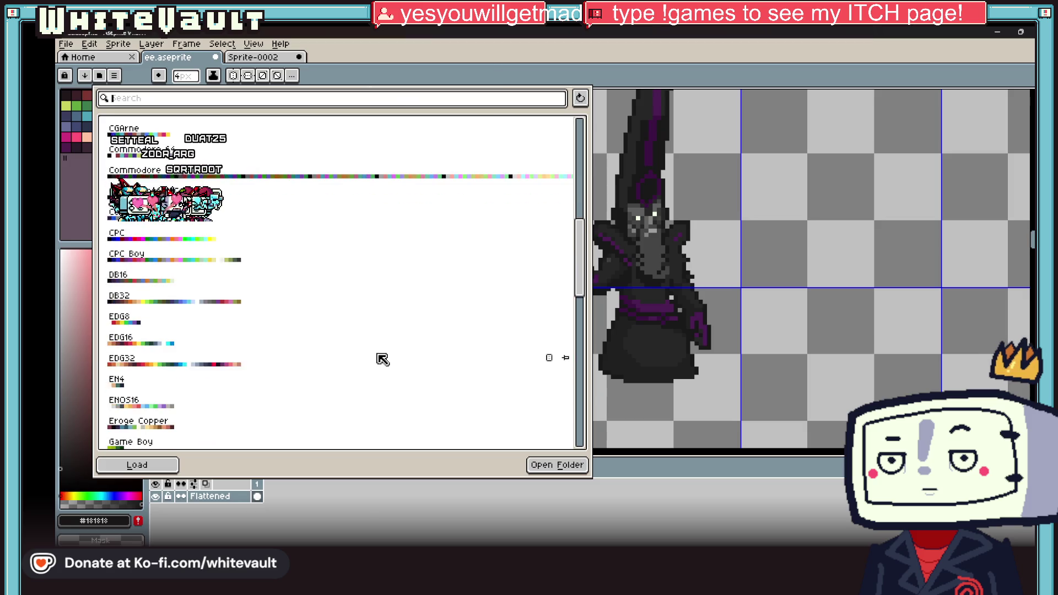
pyautogui.scroll(-5, 515, 370)
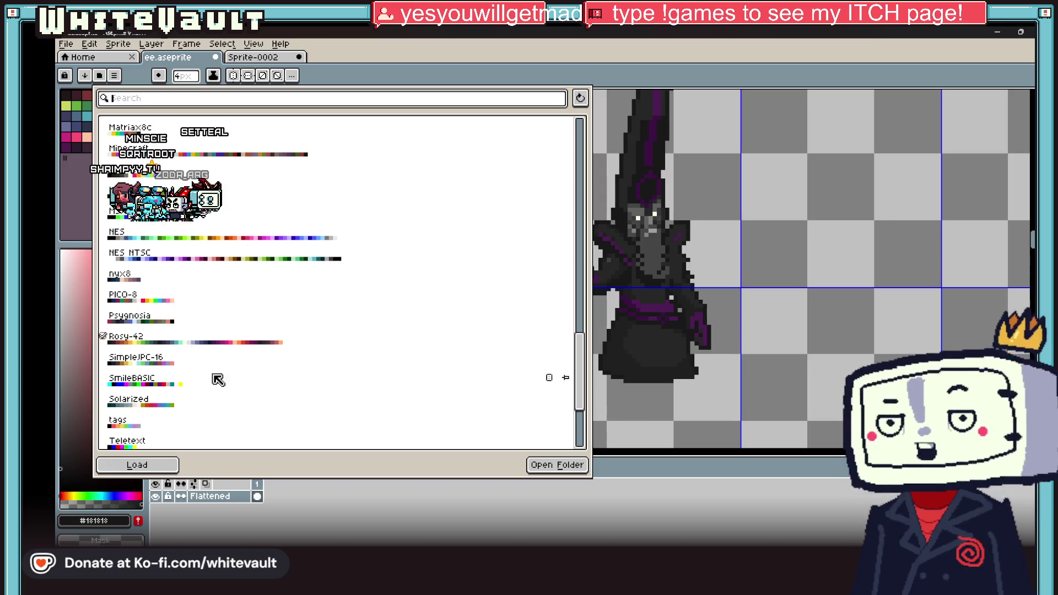
pyautogui.click(754, 324)
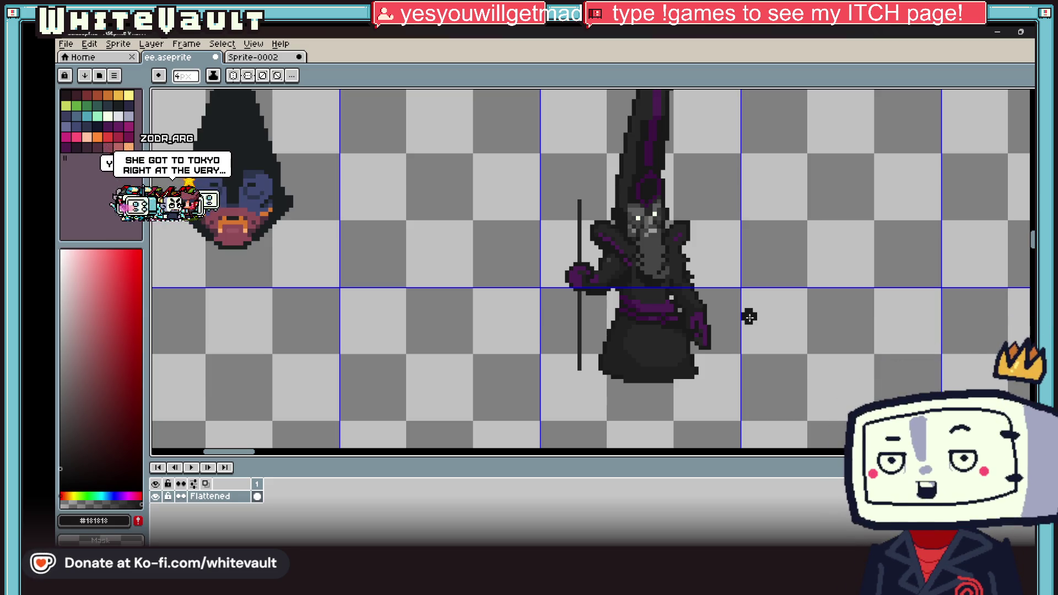
# Open KK_raw.aseprite from the recent files on the start page
pyautogui.click(67, 45)
pyautogui.click(83, 62)
pyautogui.click(83, 61)
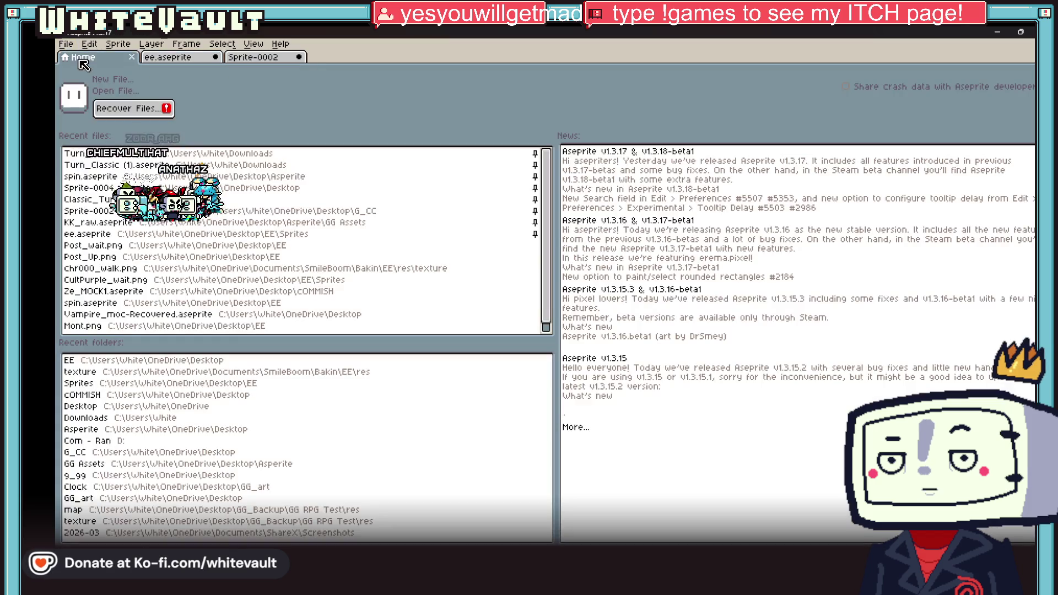
pyautogui.click(308, 223)
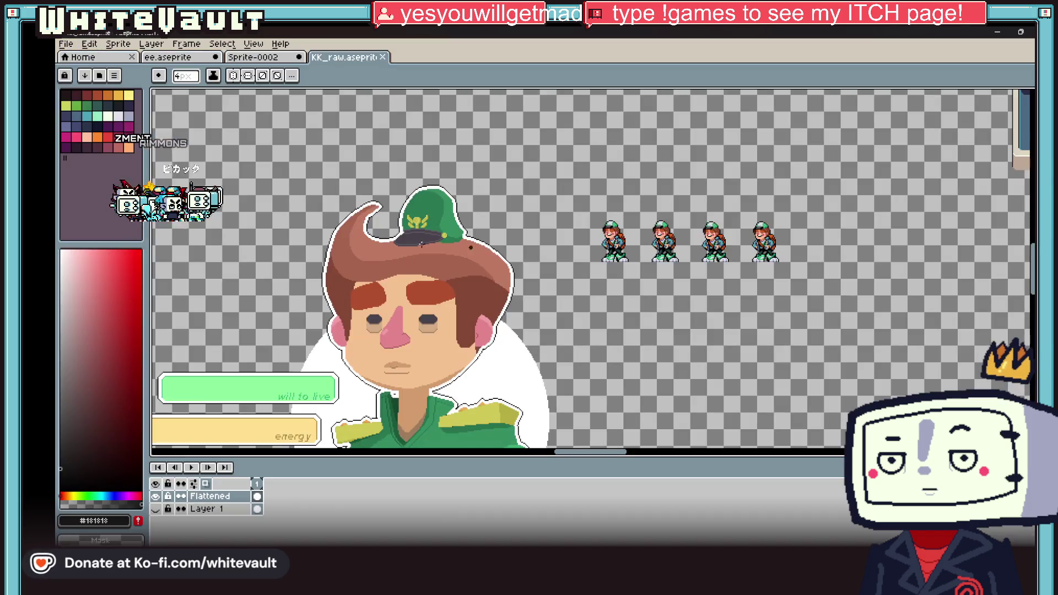
# Zoom and pan around the KK_raw character sprite sheet, then switch to Sprite-0002
pyautogui.scroll(-3, 468, 220)
pyautogui.scroll(2, 468, 221)
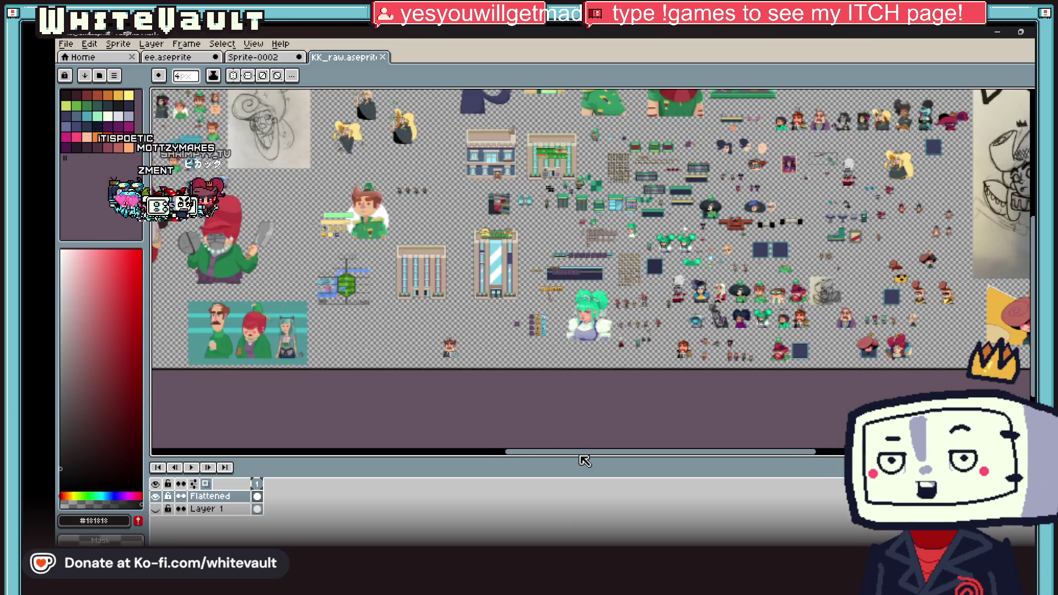
pyautogui.moveTo(585, 458); pyautogui.dragTo(556, 457)
pyautogui.scroll(2, 300, 280)
pyautogui.scroll(2, 300, 280)
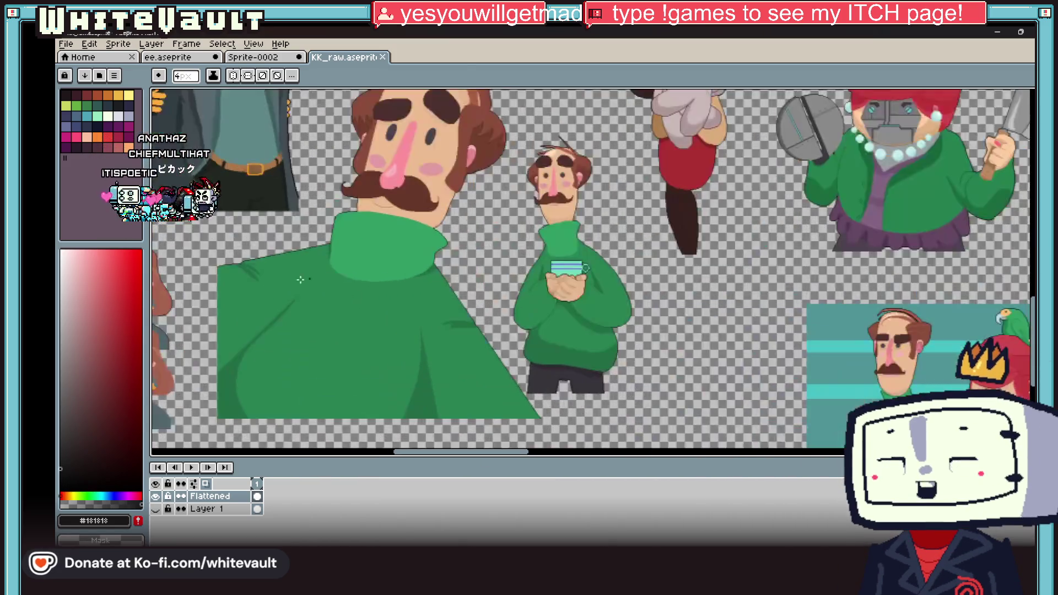
pyautogui.scroll(-3, 448, 295)
pyautogui.scroll(3, 310, 162)
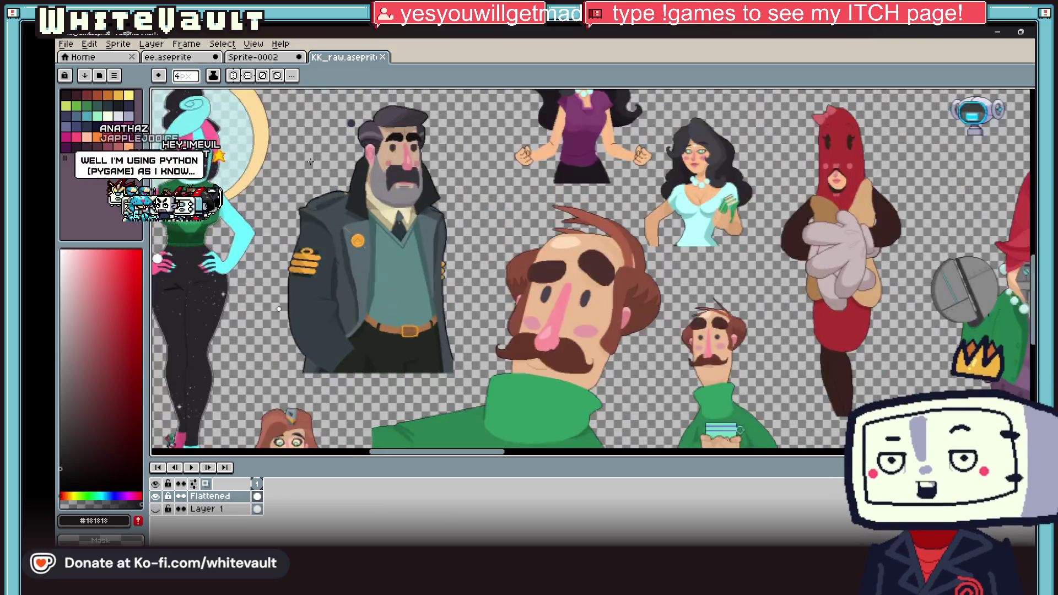
pyautogui.scroll(-2, 268, 173)
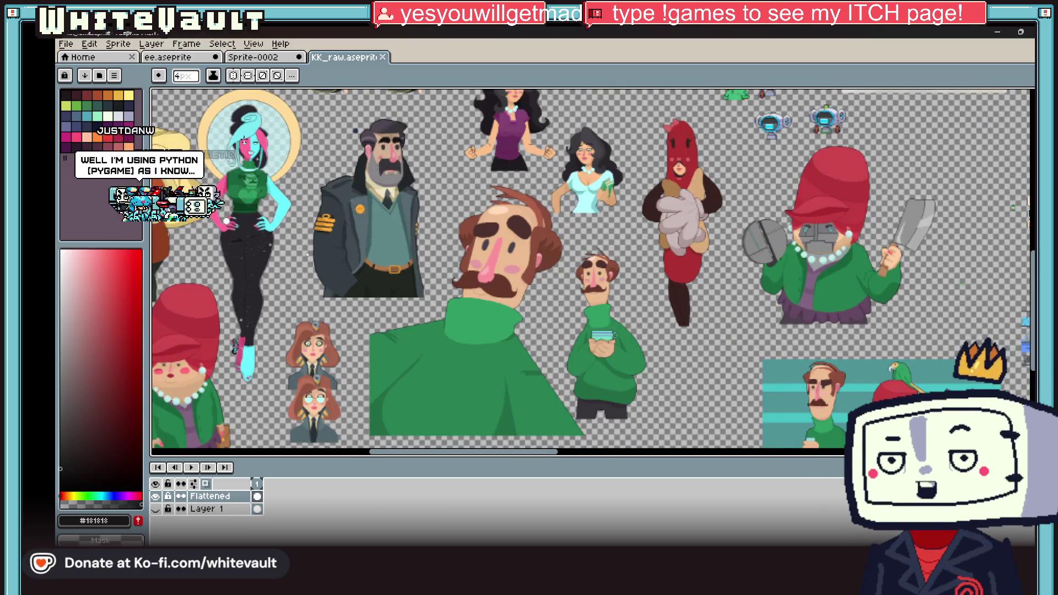
pyautogui.scroll(1, 229, 134)
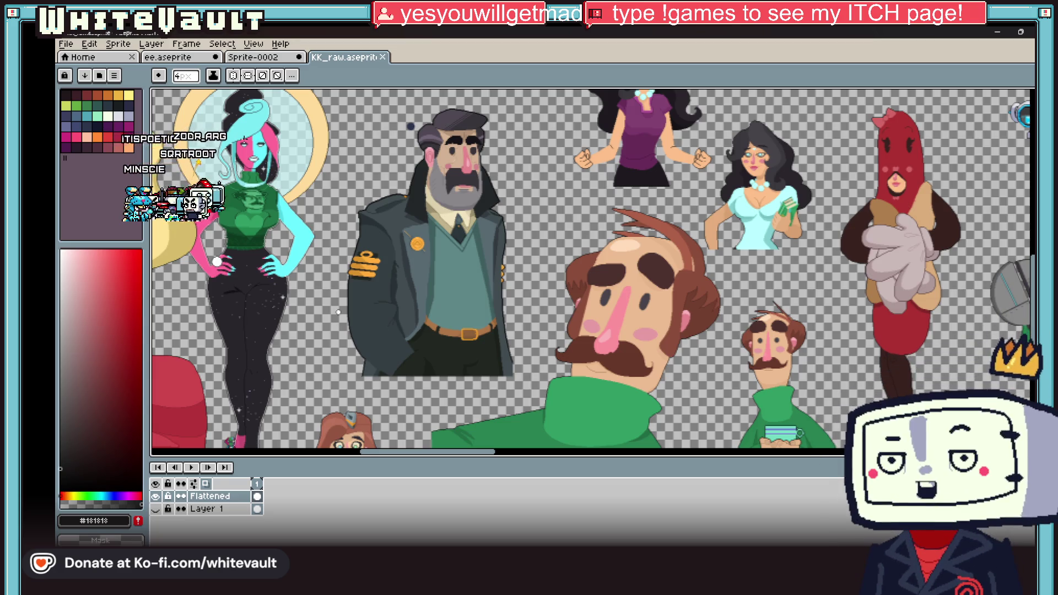
pyautogui.scroll(-2, 568, 202)
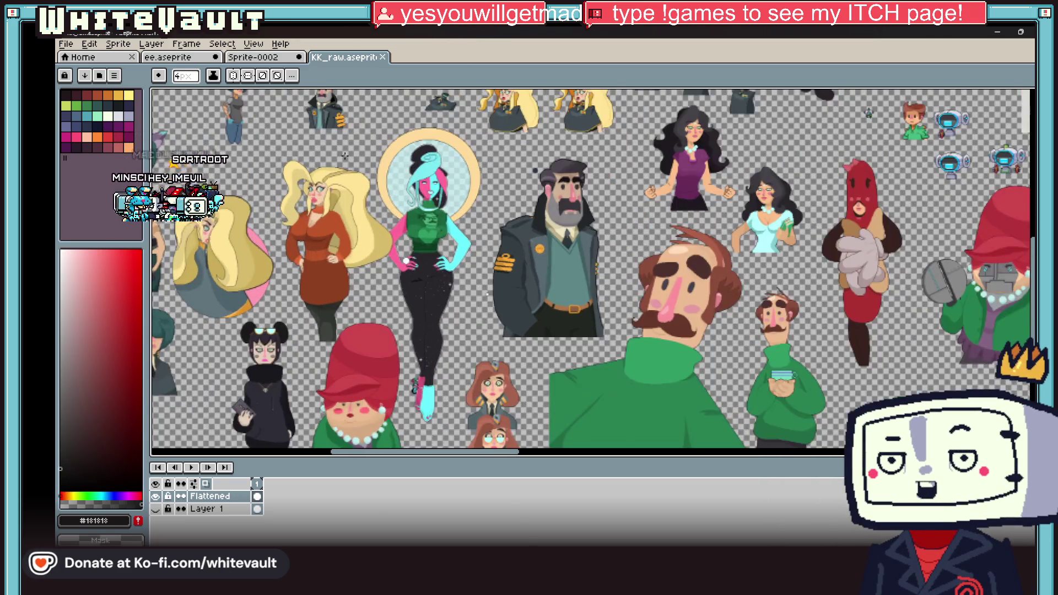
pyautogui.scroll(1, 318, 127)
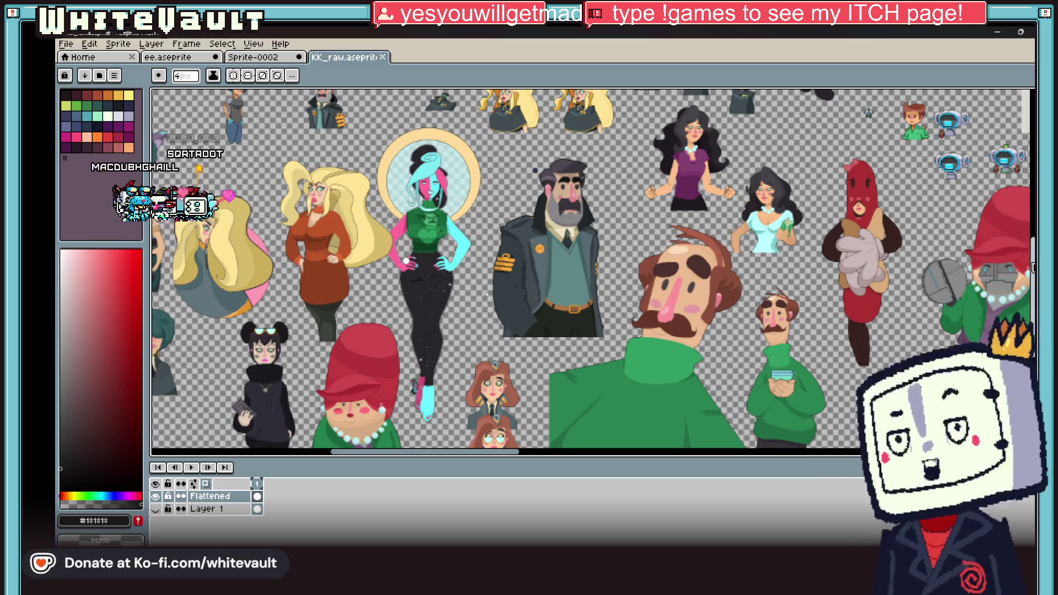
pyautogui.scroll(3, 593, 270)
pyautogui.scroll(-2, 594, 269)
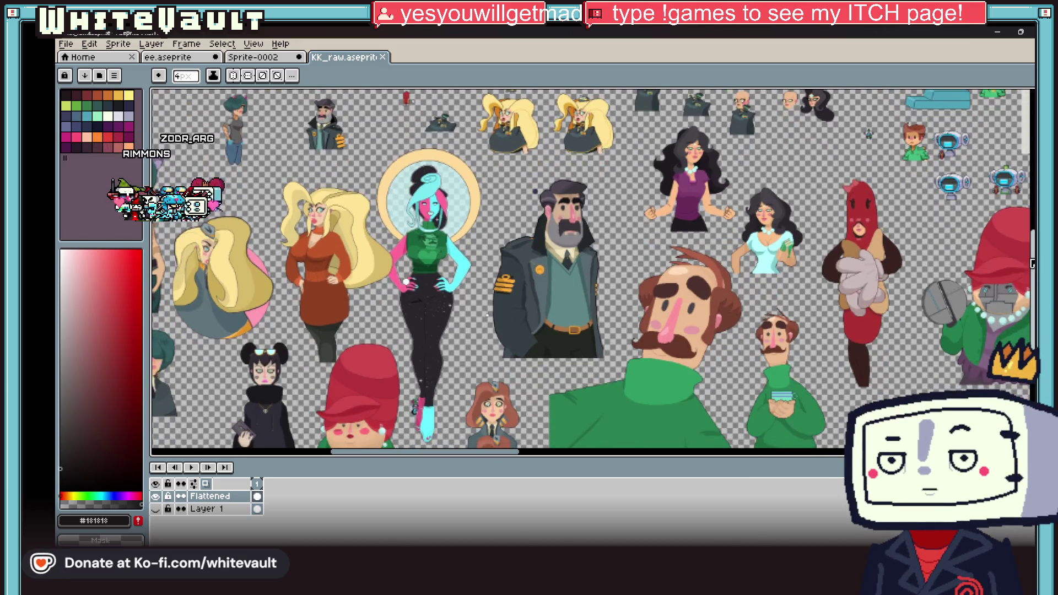
pyautogui.scroll(1, 552, 365)
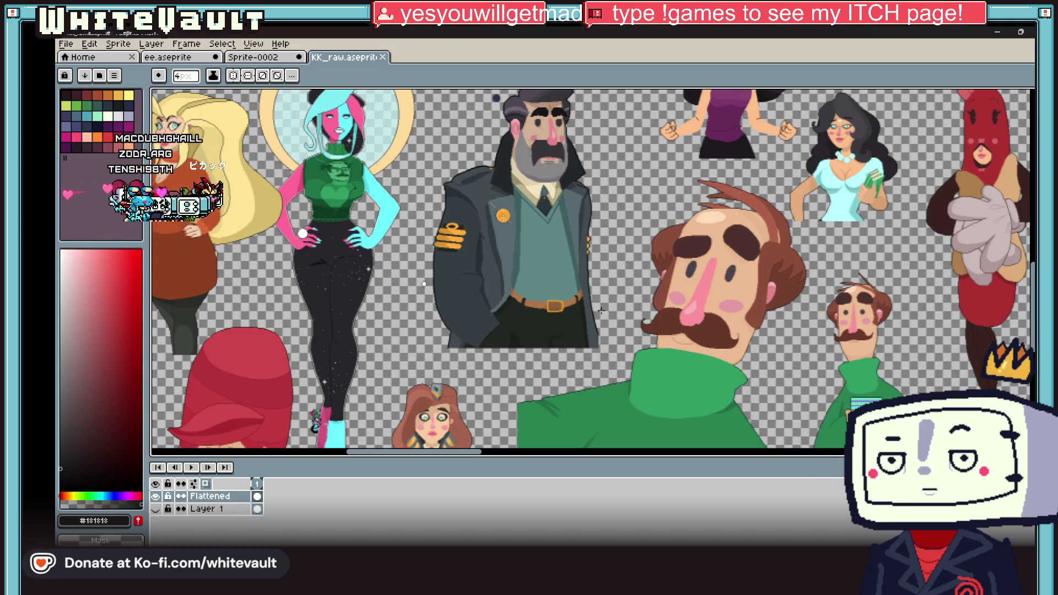
pyautogui.click(258, 58)
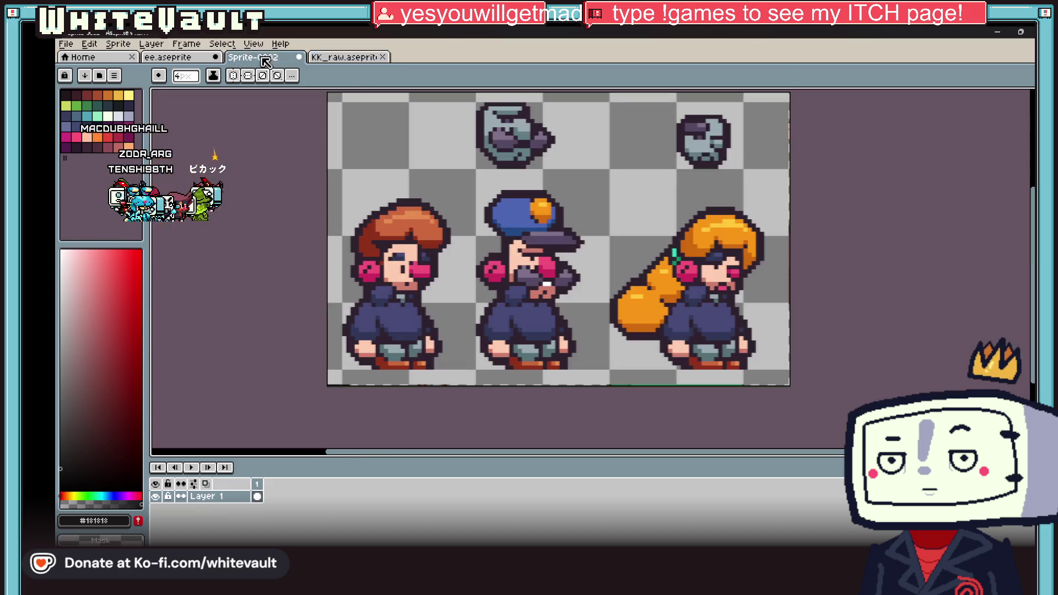
# Switch to the ee.aseprite tab showing the dark robed wizard and hooded head
pyautogui.click(209, 59)
pyautogui.scroll(-2, 815, 300)
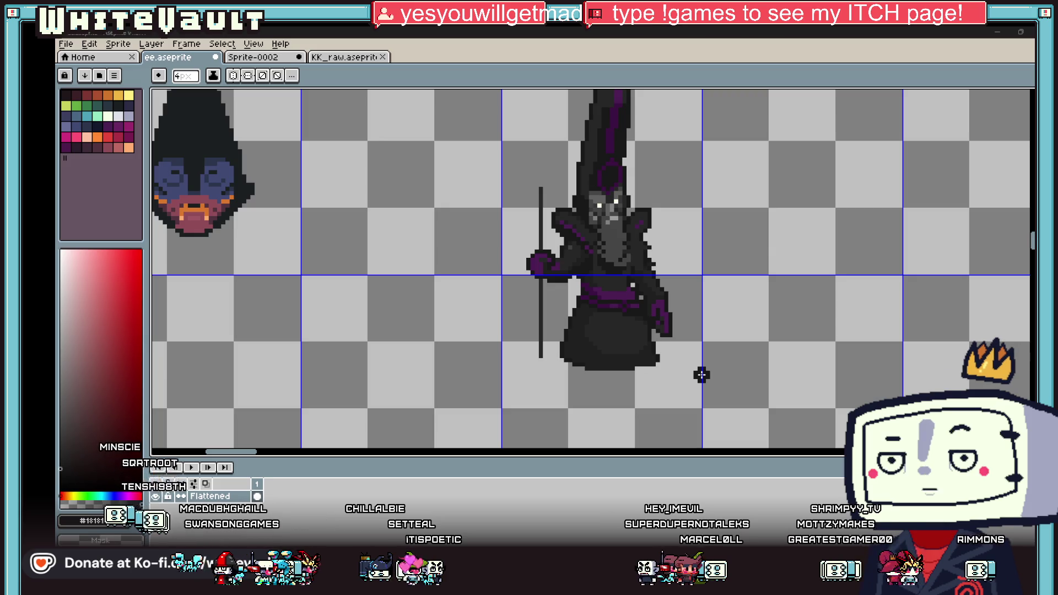
# Zoom out and back in so the hooded head and robed wizard fill the view
pyautogui.scroll(-5, 796, 274)
pyautogui.scroll(1, 796, 273)
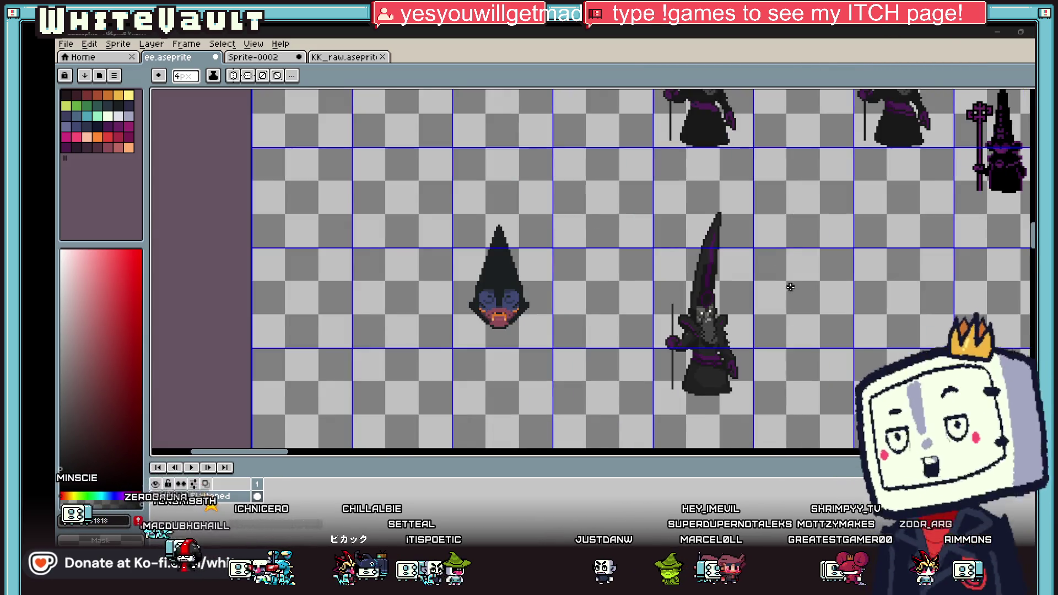
pyautogui.scroll(2, 776, 278)
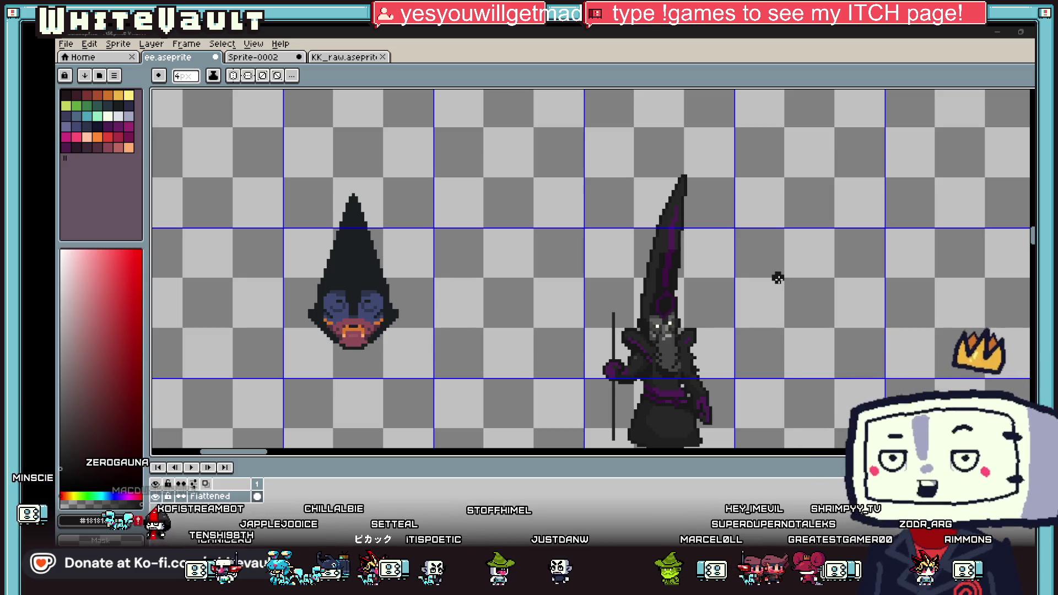